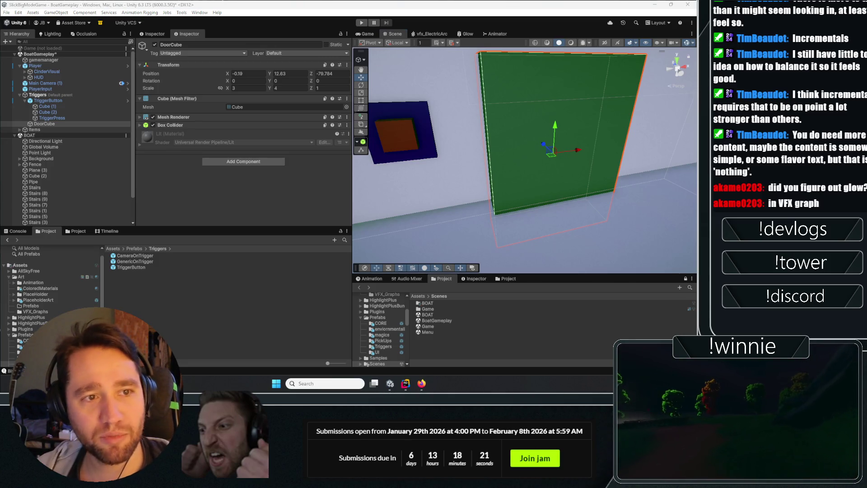
# - Set DoorCube's Y scale to 3 and raise it to Y 13.153
pyautogui.press('f')
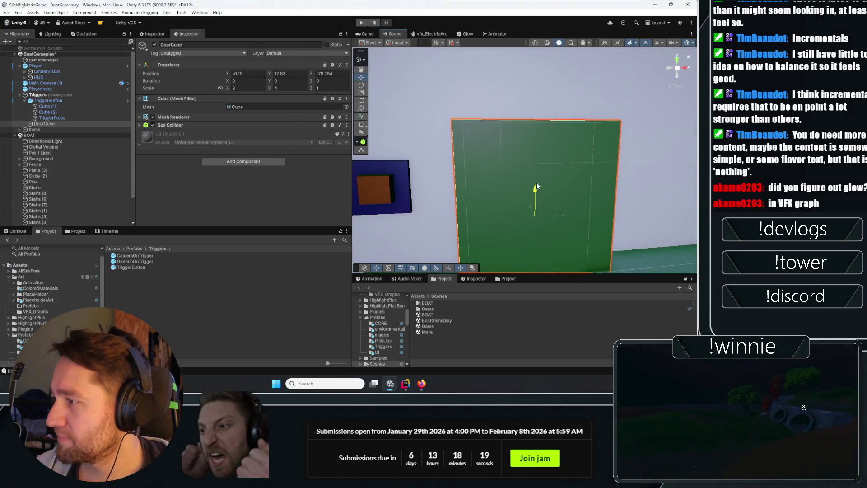
pyautogui.moveTo(561, 188); pyautogui.dragTo(561, 172)
pyautogui.doubleClick(289, 88)
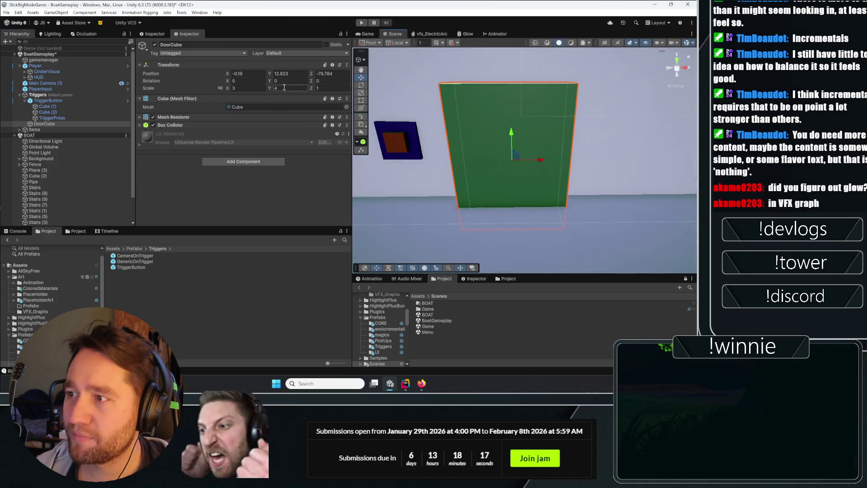
pyautogui.write('3')
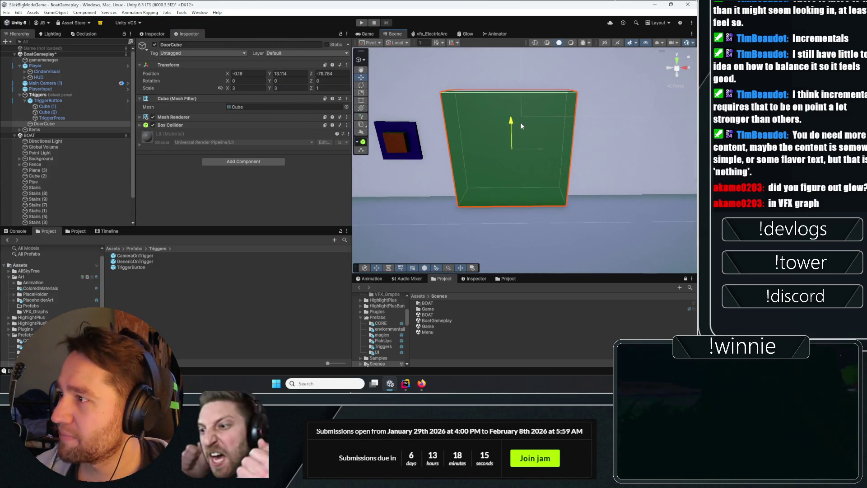
pyautogui.moveTo(514, 143); pyautogui.dragTo(563, 135)
# - Orbit to check the door from front and side, then start Play mode
pyautogui.moveTo(451, 118); pyautogui.dragTo(405, 119)
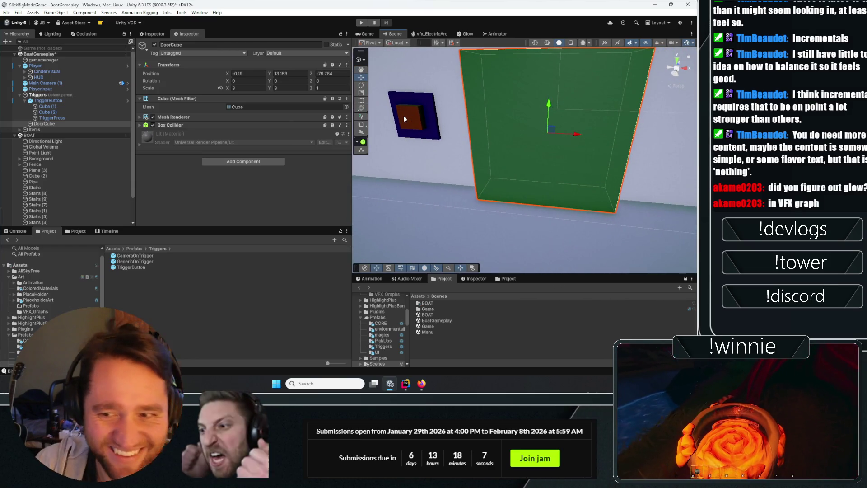
pyautogui.moveTo(403, 119)
pyautogui.mouseDown()
pyautogui.moveTo(695, 117)
pyautogui.moveTo(361, 135)
pyautogui.moveTo(387, 168)
pyautogui.moveTo(592, 164)
pyautogui.mouseUp()
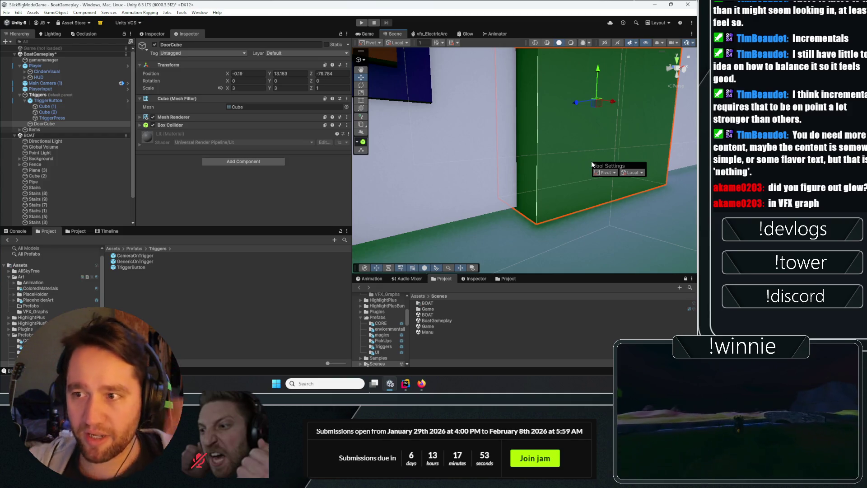
pyautogui.click(669, 68)
pyautogui.click(362, 23)
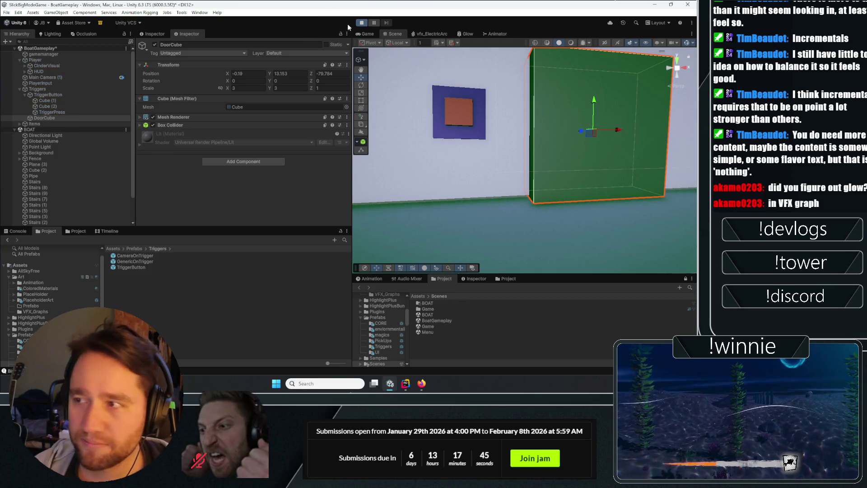
# - In the running game, grab and throw the crate, fire an electric arc at the door button, then stop Play
pyautogui.click(528, 167)
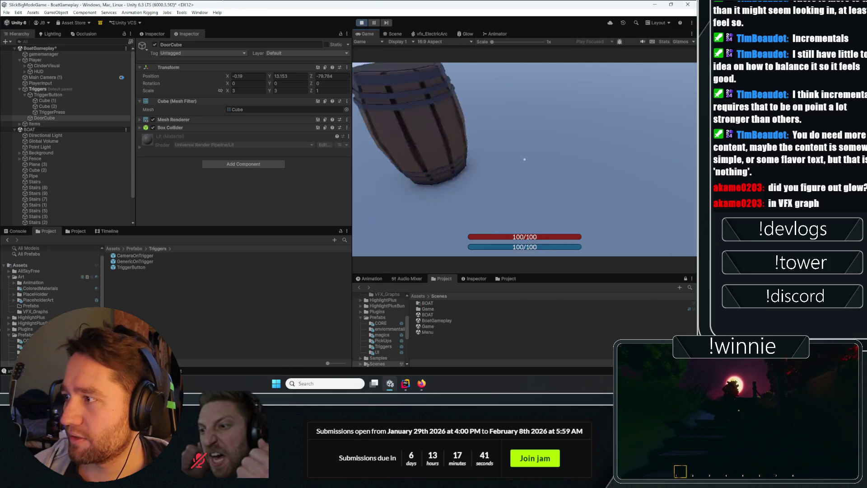
pyautogui.click(524, 159)
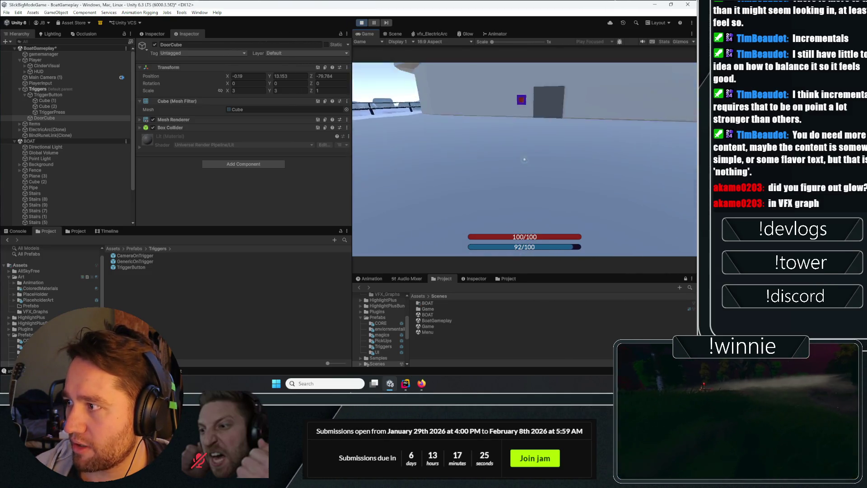
pyautogui.click(524, 159)
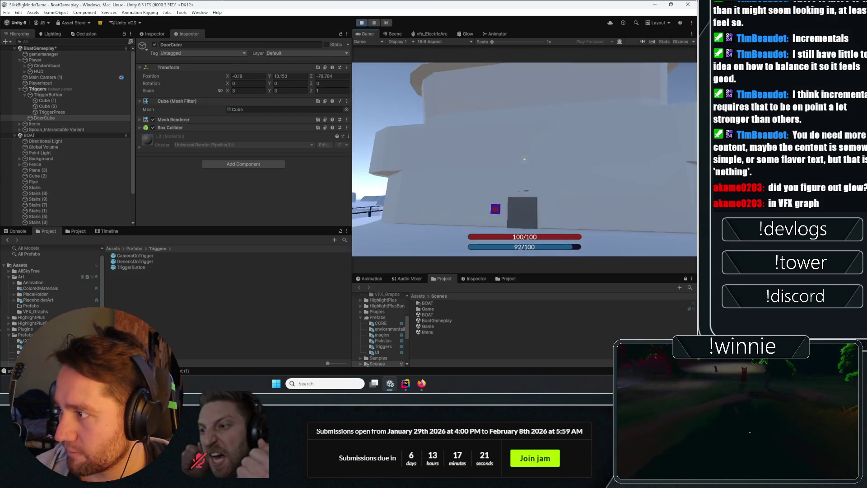
pyautogui.click(524, 159)
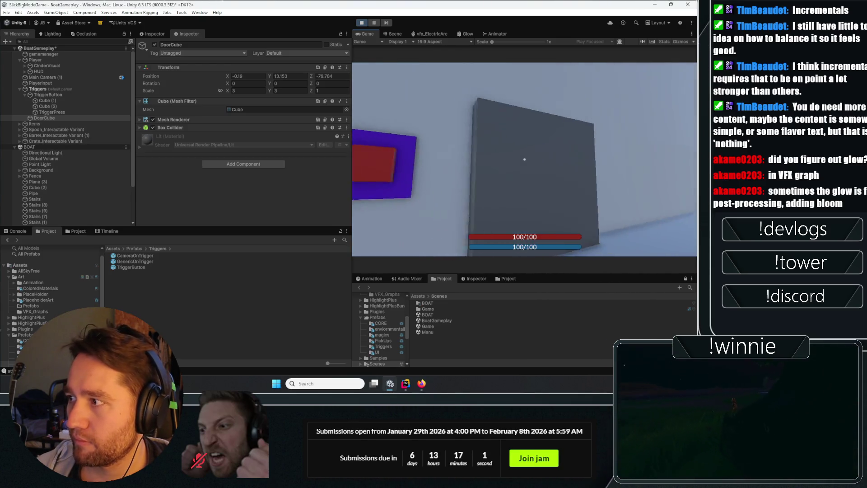
pyautogui.hotkey('ctrl', 'p')
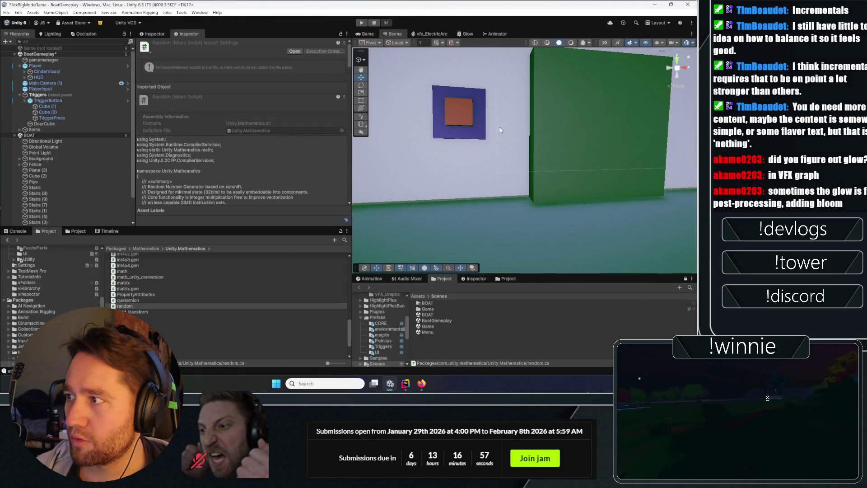
# - Assign the blue material to DoorCube's Mesh Renderer Element 0, then select TriggerPress under TriggerButton
pyautogui.click(68, 123)
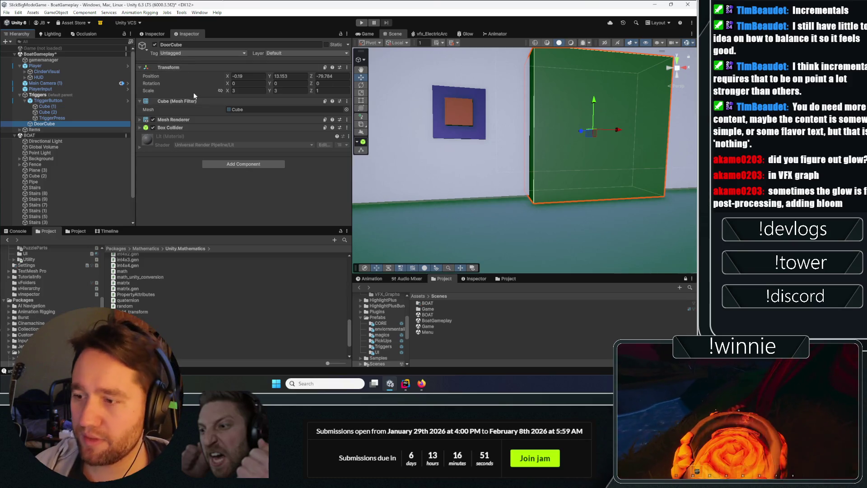
pyautogui.click(281, 120)
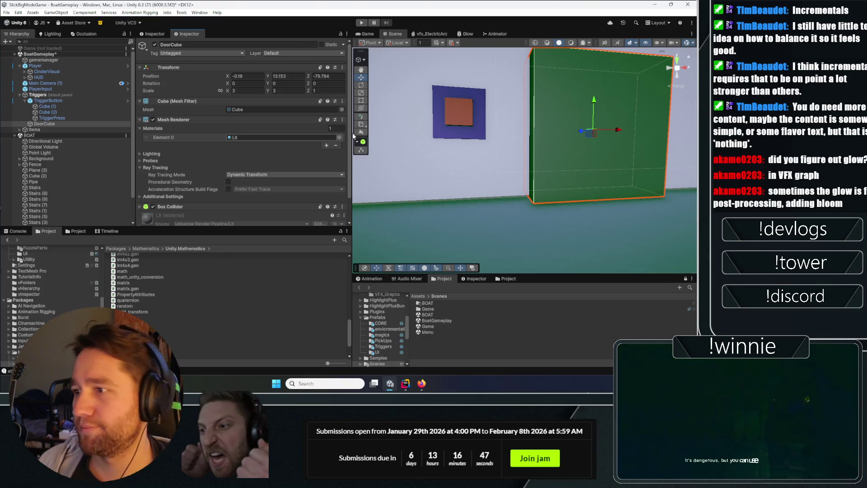
pyautogui.click(339, 137)
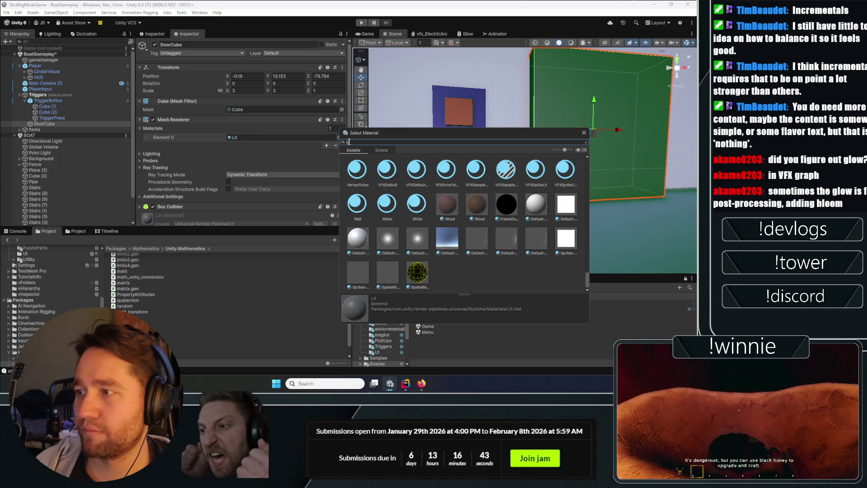
pyautogui.write('b')
pyautogui.click(410, 168)
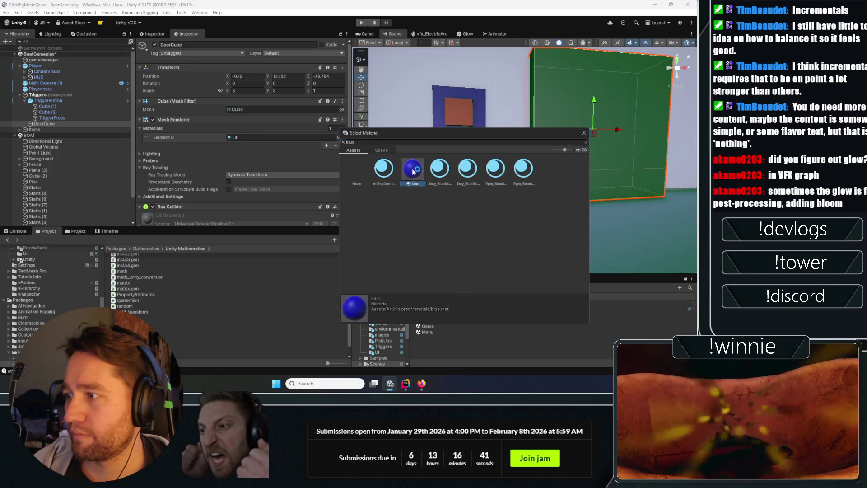
pyautogui.press('Return')
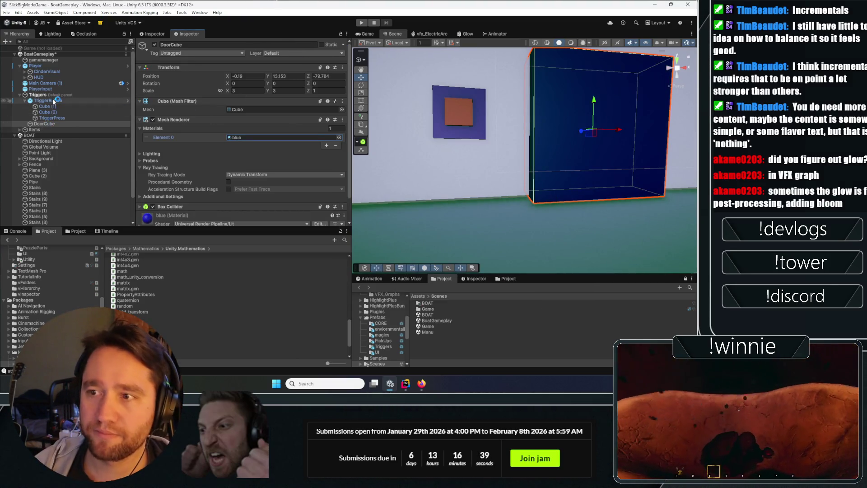
pyautogui.click(53, 101)
pyautogui.click(49, 118)
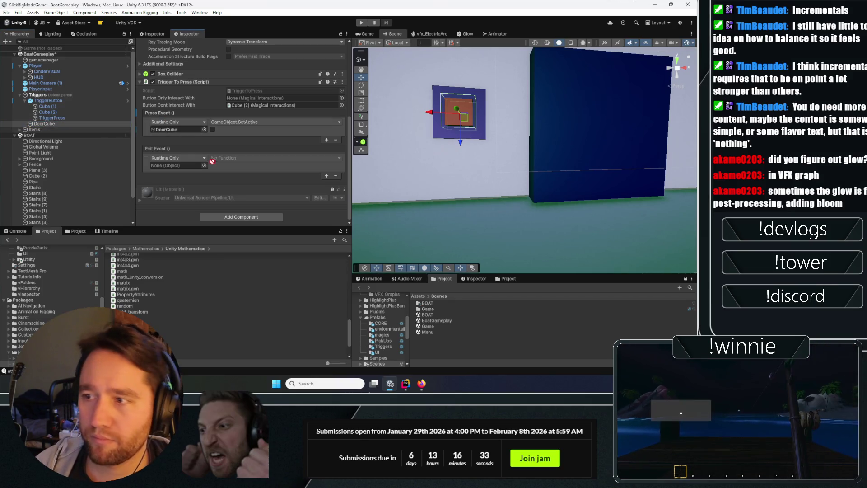
# - Make TriggerPress's Exit Event call GameObject.SetActive(true) on DoorCube, then start Play again
pyautogui.moveTo(188, 169); pyautogui.dragTo(188, 166)
pyautogui.click(224, 158)
pyautogui.click(222, 144)
pyautogui.click(212, 165)
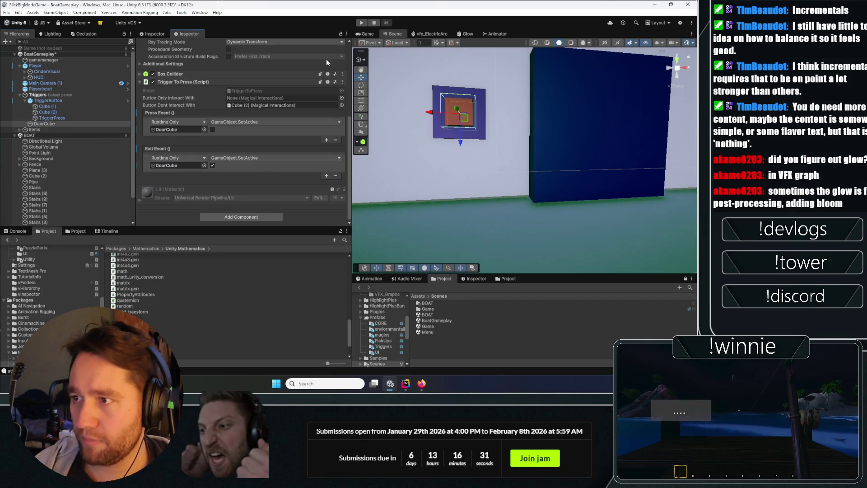
pyautogui.click(360, 23)
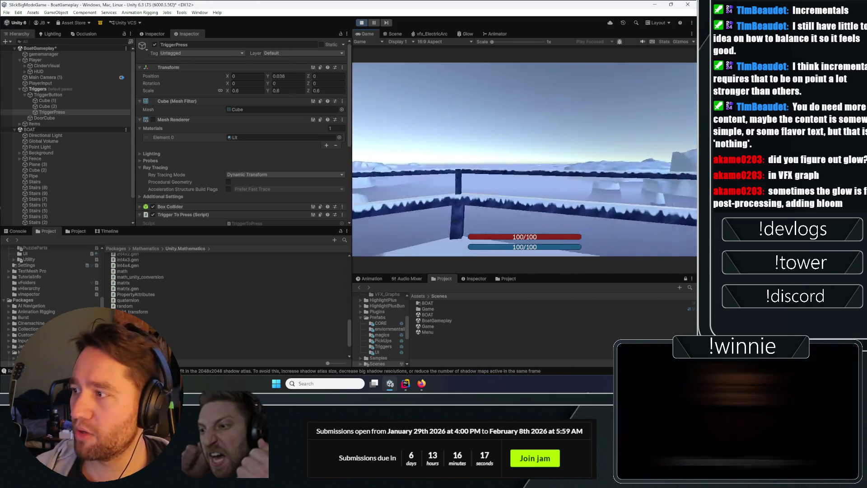
# - Walk up to the wall button, press E on it, and back away to view it
pyautogui.press('w')
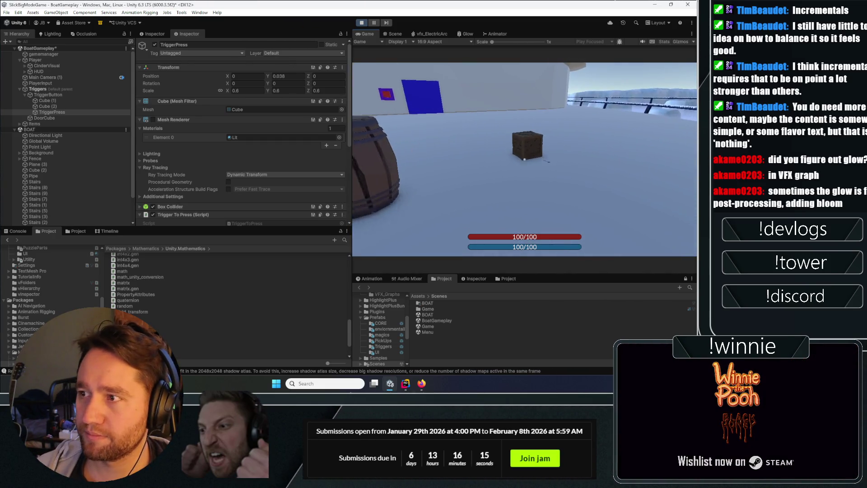
pyautogui.press('w')
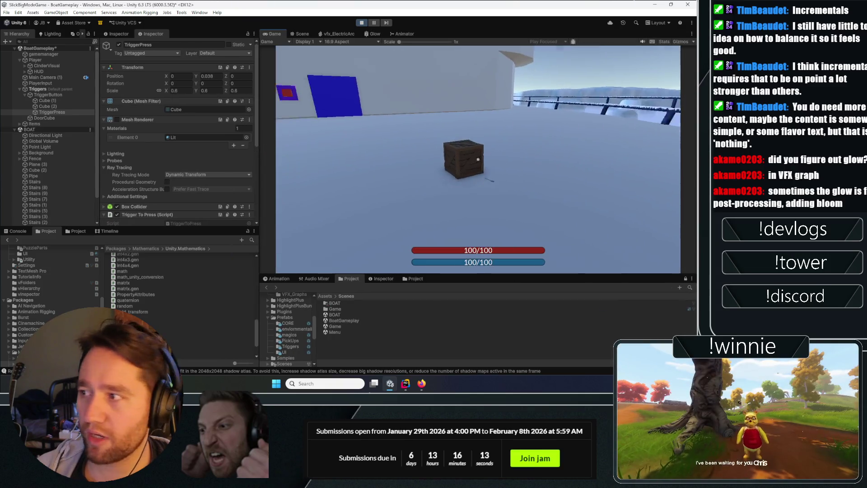
pyautogui.press('w')
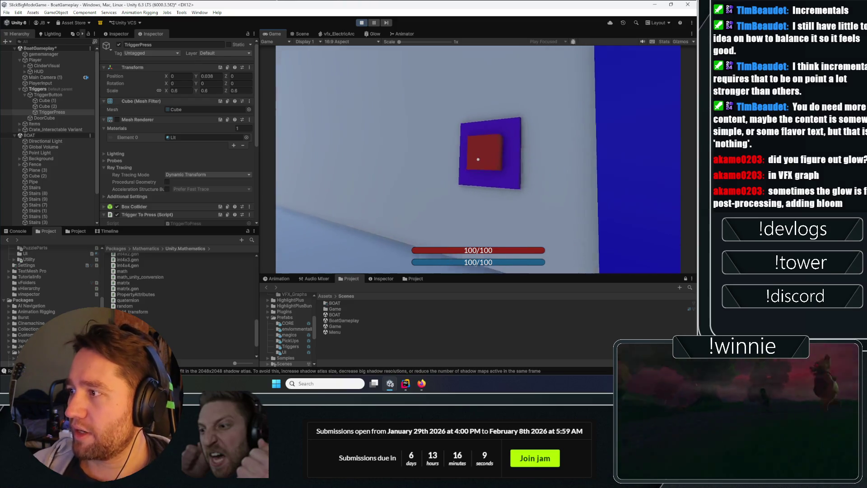
pyautogui.press('e')
pyautogui.press('w')
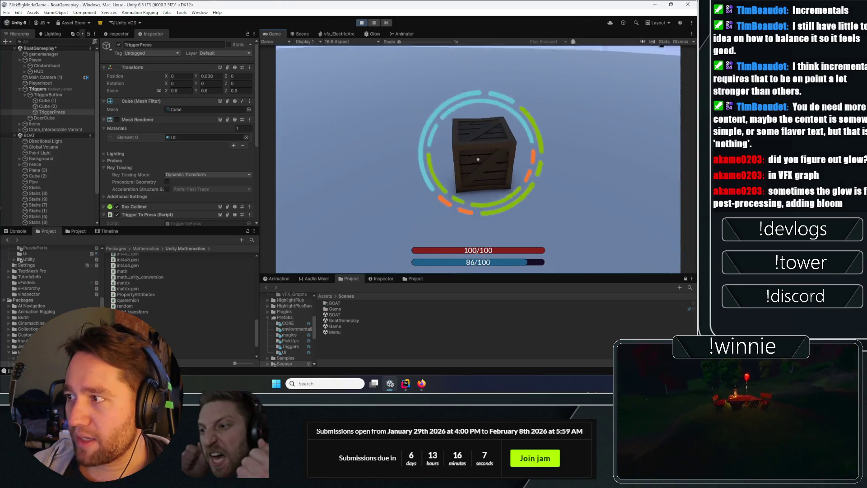
pyautogui.press('s')
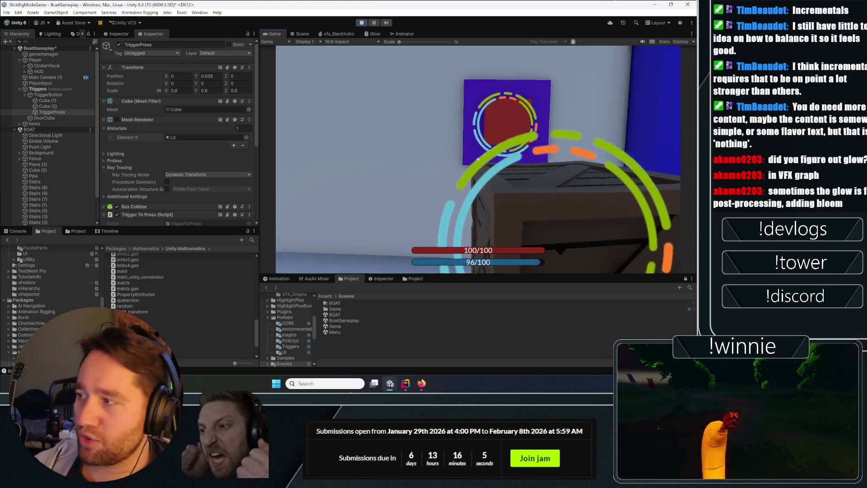
pyautogui.press('s')
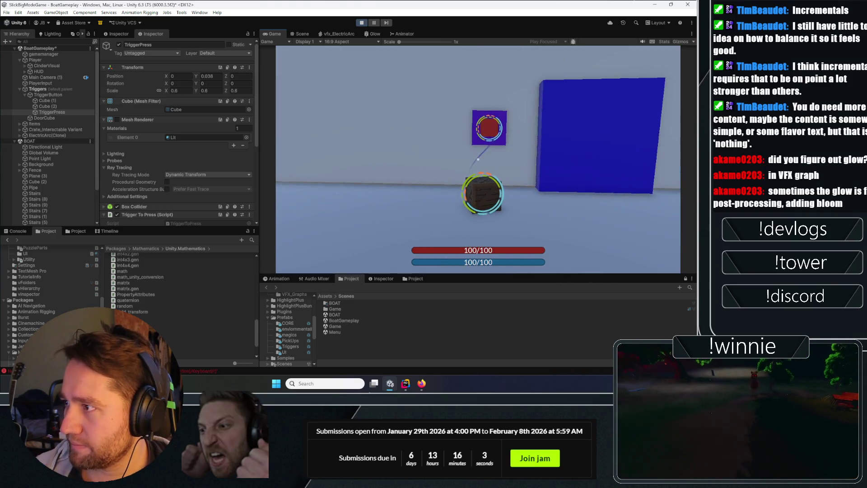
# - Pick up the crate and drop it under the purple wall button
pyautogui.press('w')
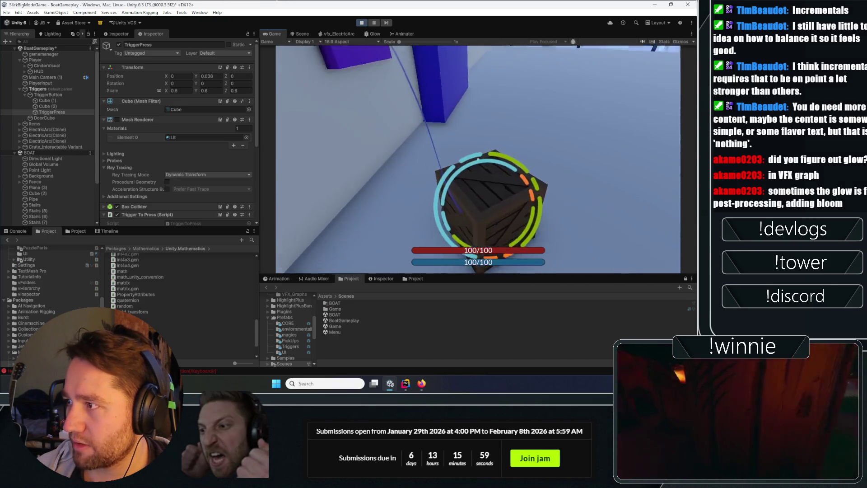
pyautogui.press('e')
pyautogui.press('e')
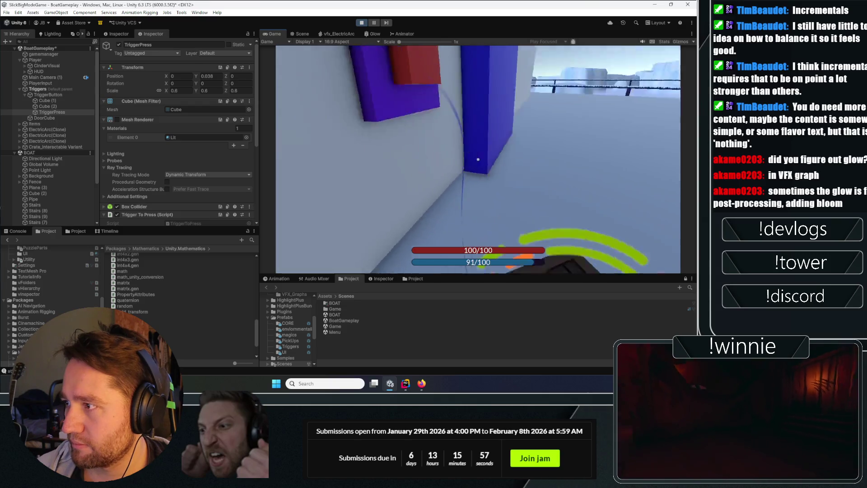
pyautogui.press('e')
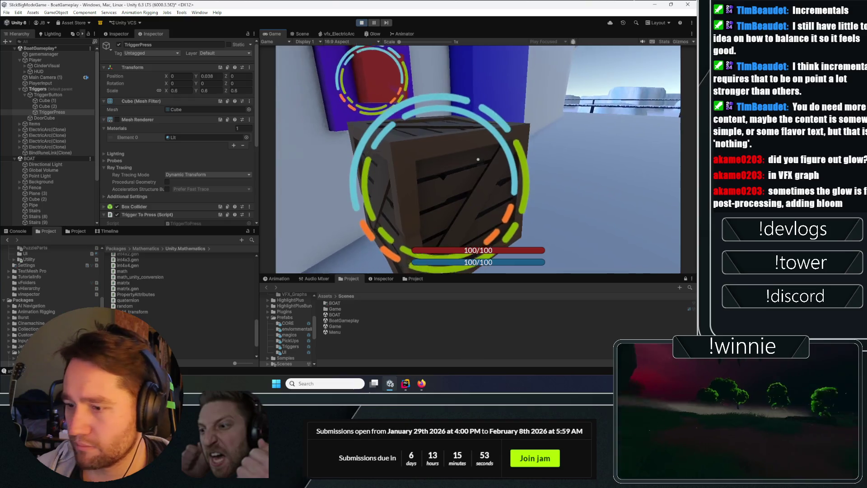
pyautogui.press('e')
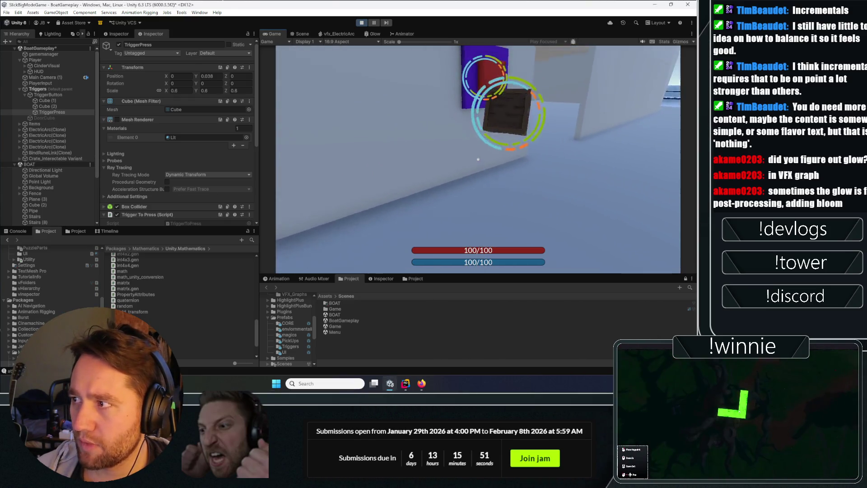
pyautogui.press('w')
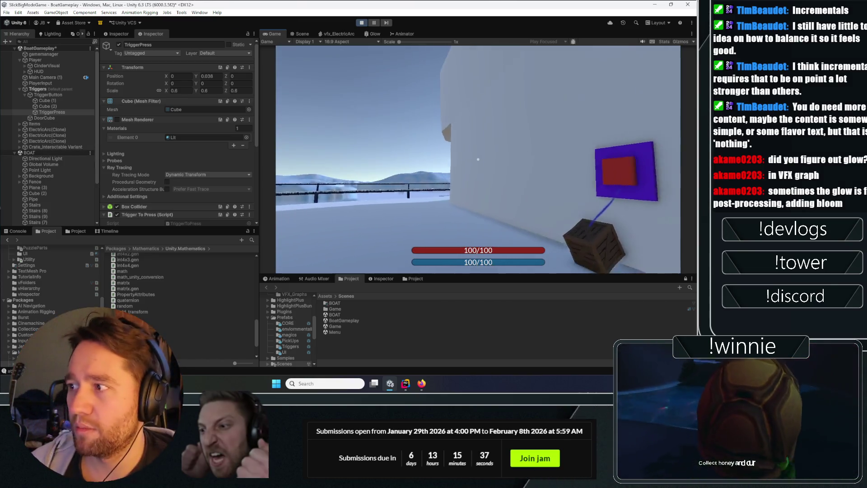
pyautogui.press('e')
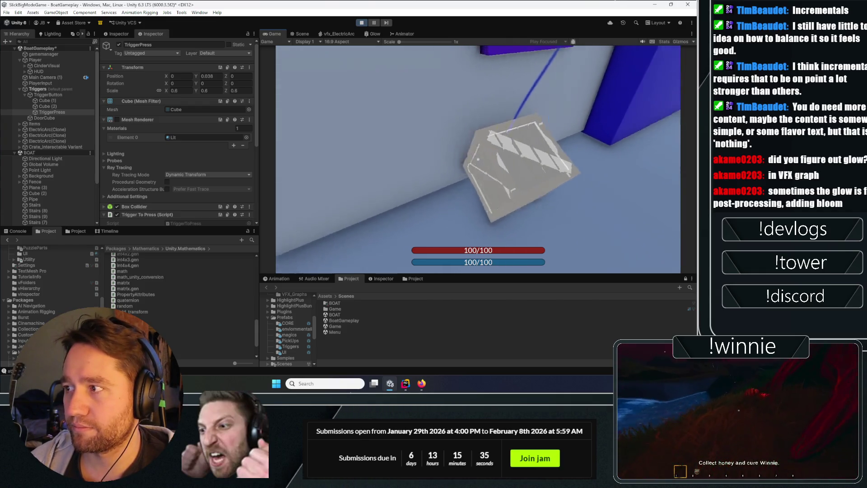
pyautogui.press('e')
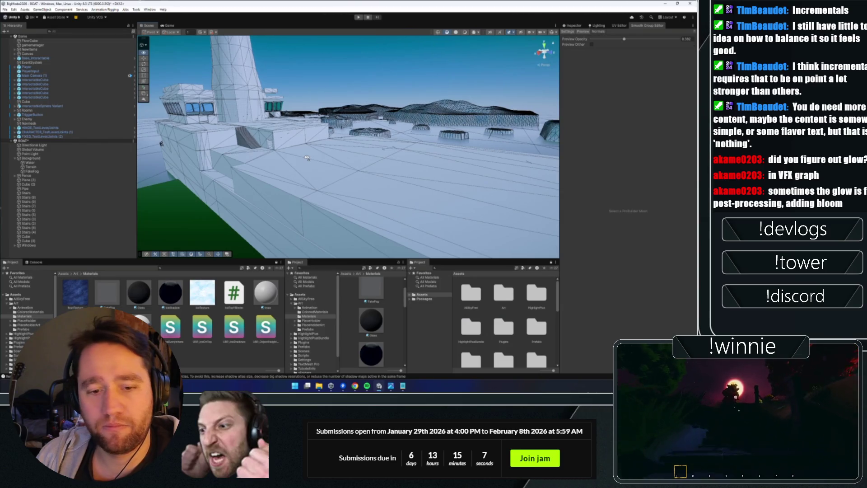
pyautogui.press('w')
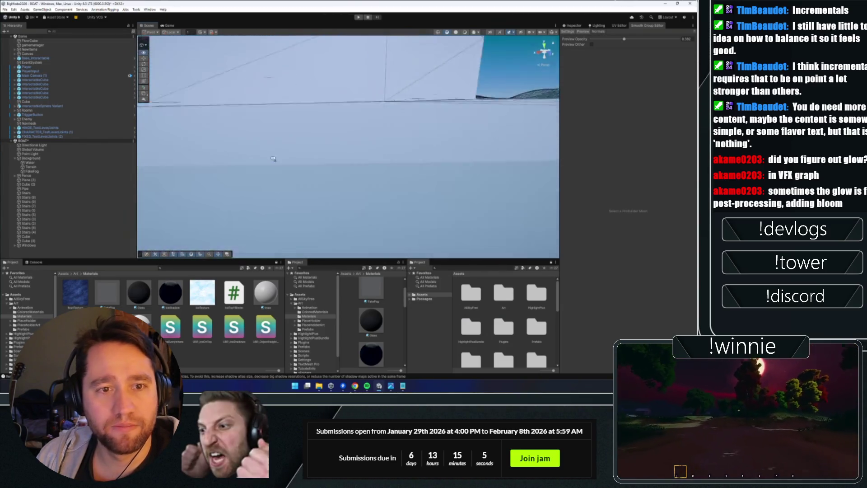
pyautogui.press('w')
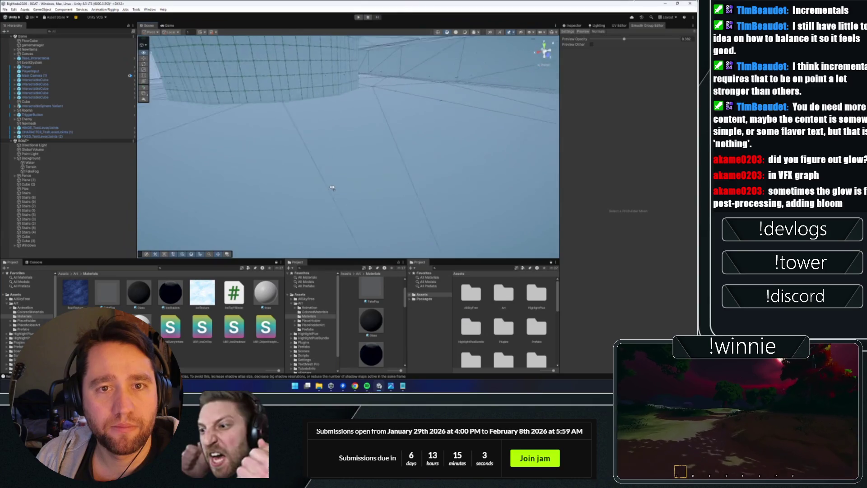
pyautogui.press('w')
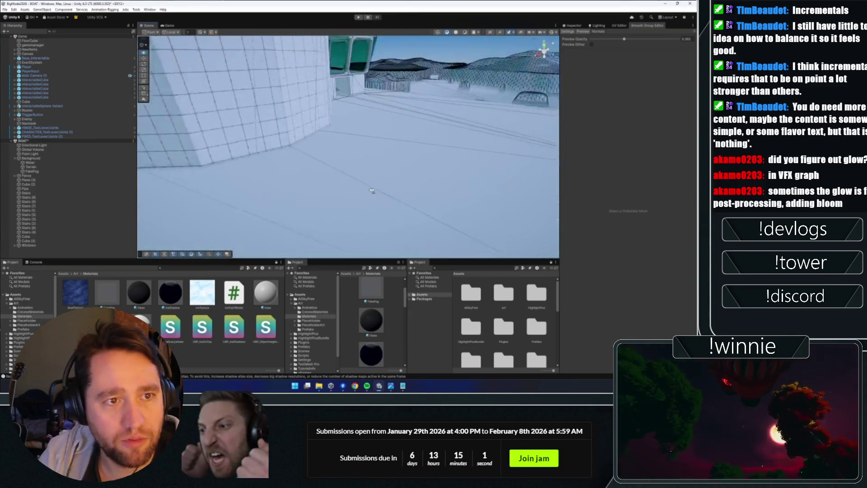
pyautogui.press('w')
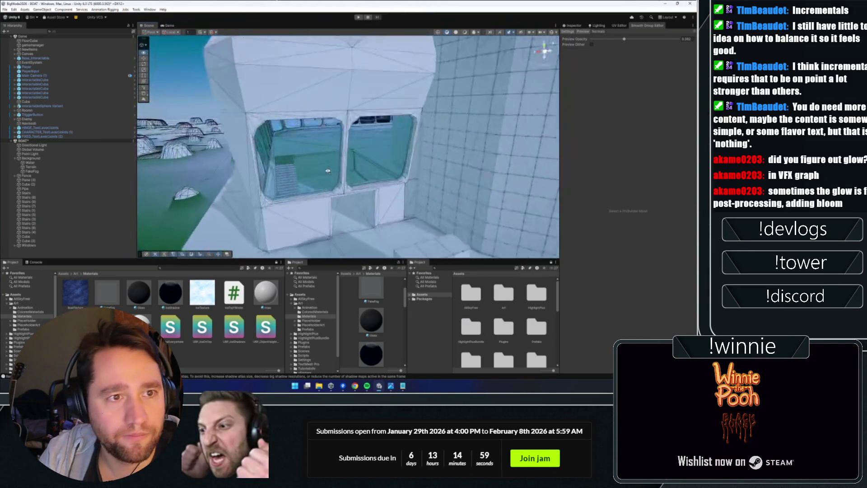
pyautogui.press('w')
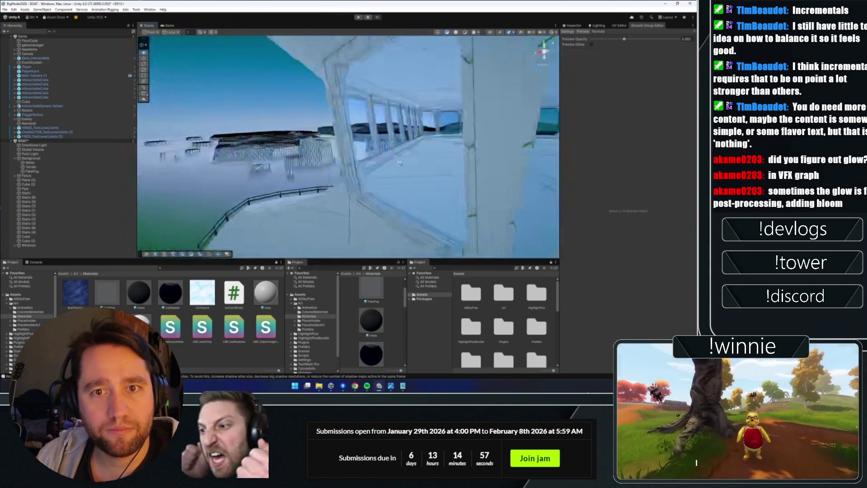
pyautogui.press('s')
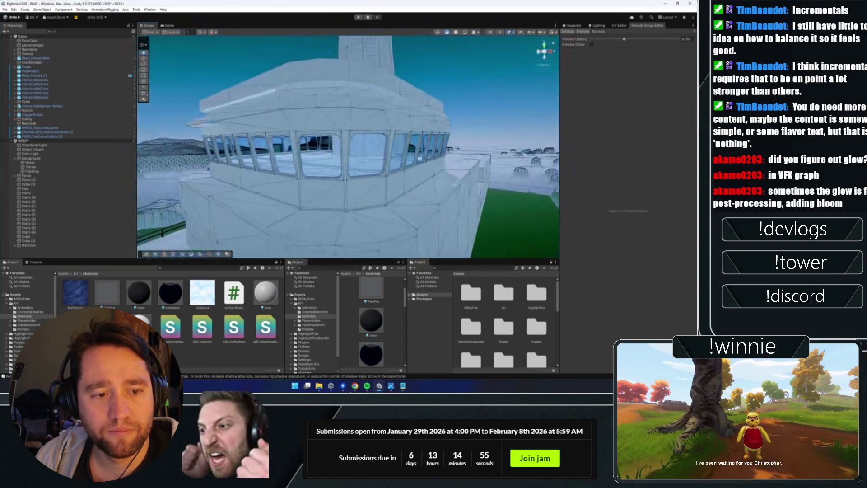
pyautogui.press('w')
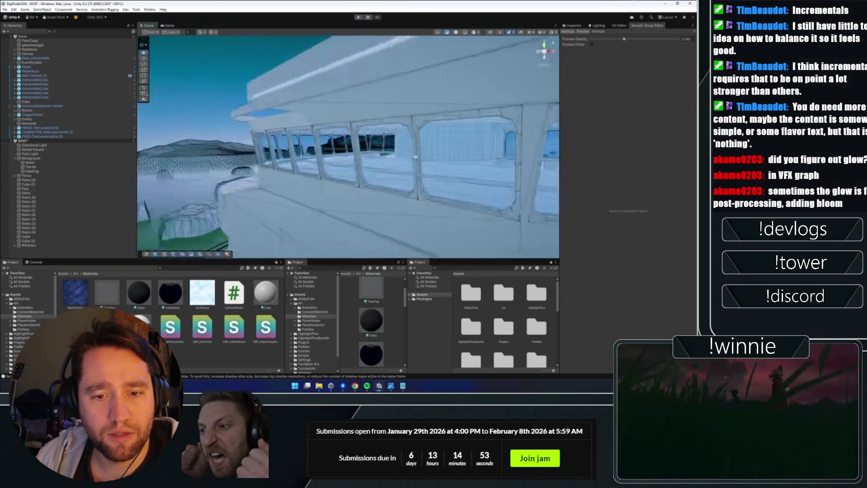
pyautogui.moveTo(605, 349)
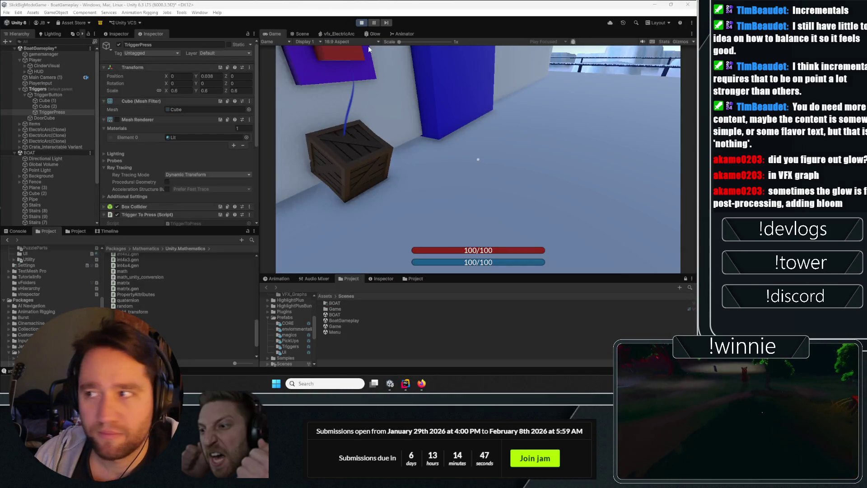
# - Stop Play mode and zoom the Scene view in on the wall button and blue door
pyautogui.hotkey('ctrl', 'p')
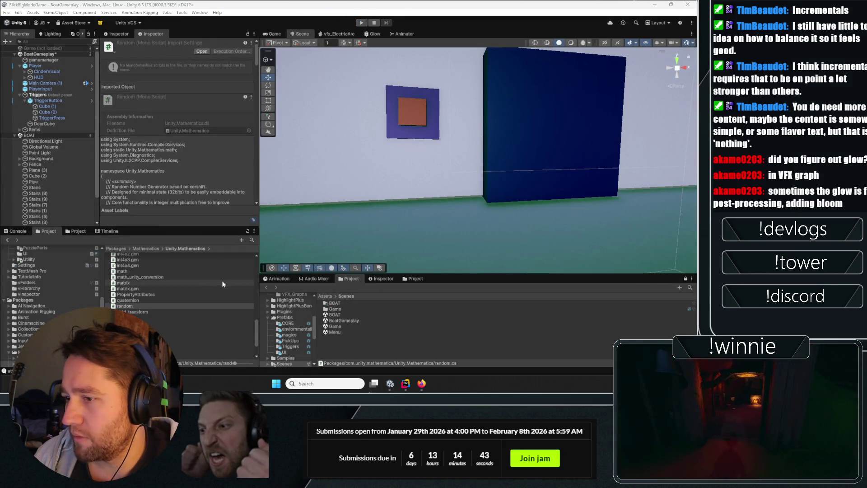
pyautogui.scroll(6, 154, 289)
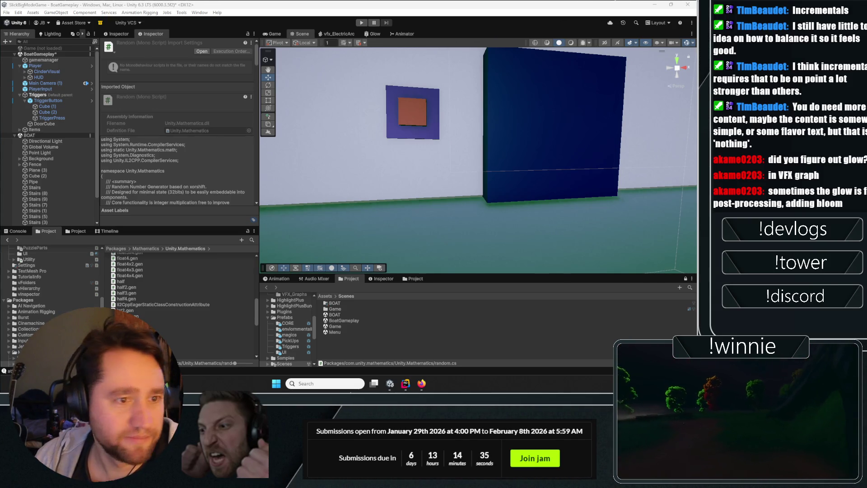
pyautogui.scroll(5, 181, 280)
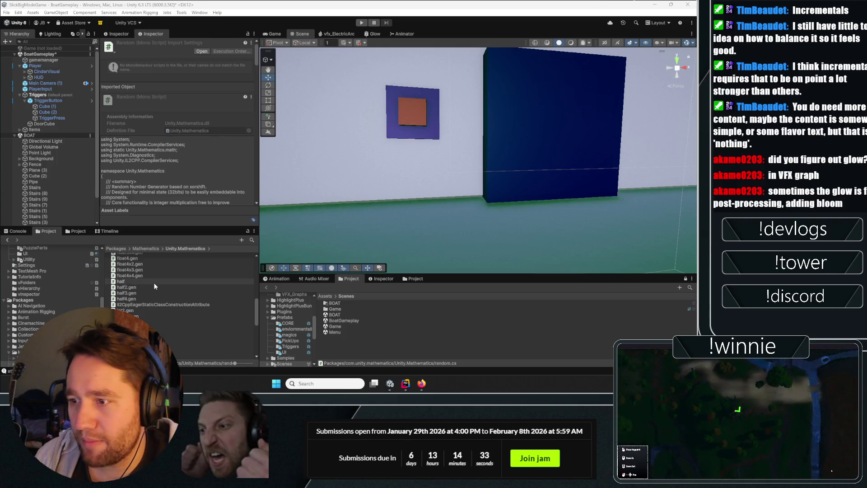
pyautogui.scroll(10, 41, 294)
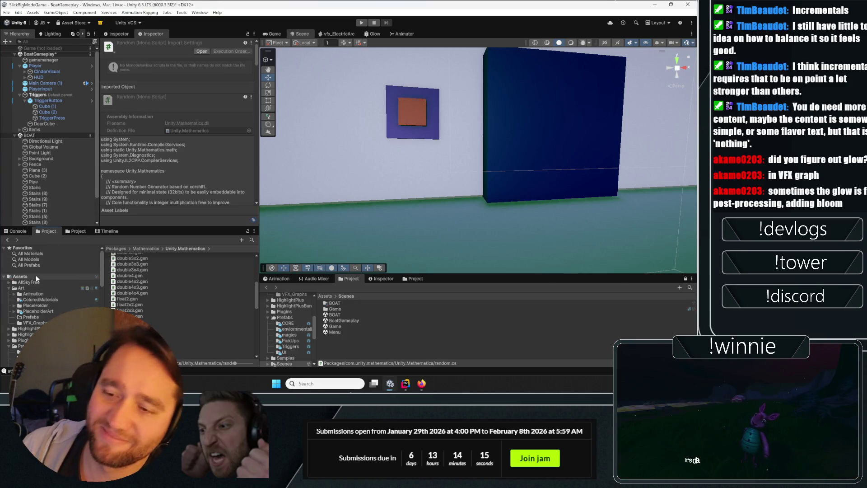
# - Browse the Art, PlaceHolder and Triggers prefab folders, then open the Game scene past the save prompt
pyautogui.click(33, 287)
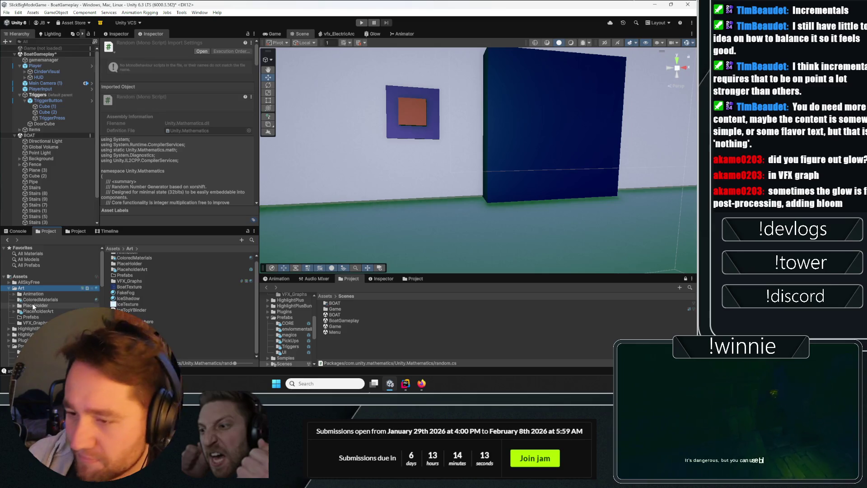
pyautogui.click(33, 305)
pyautogui.hotkey('alt', 'Tab')
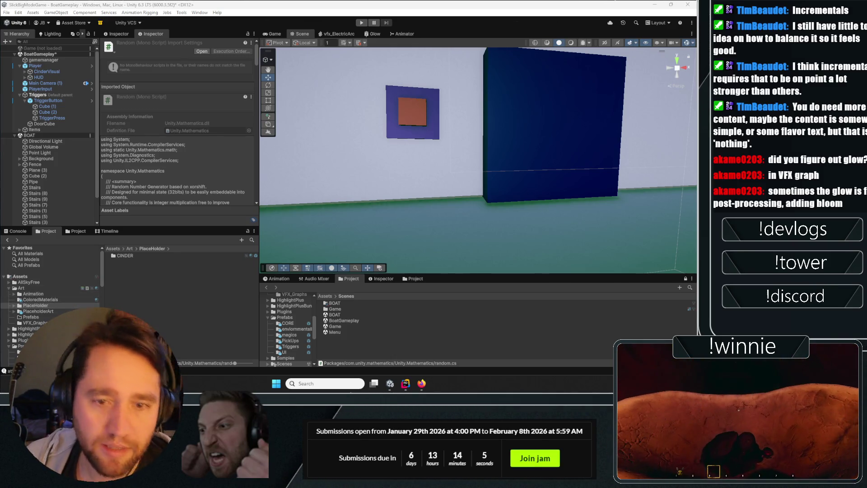
pyautogui.click(37, 288)
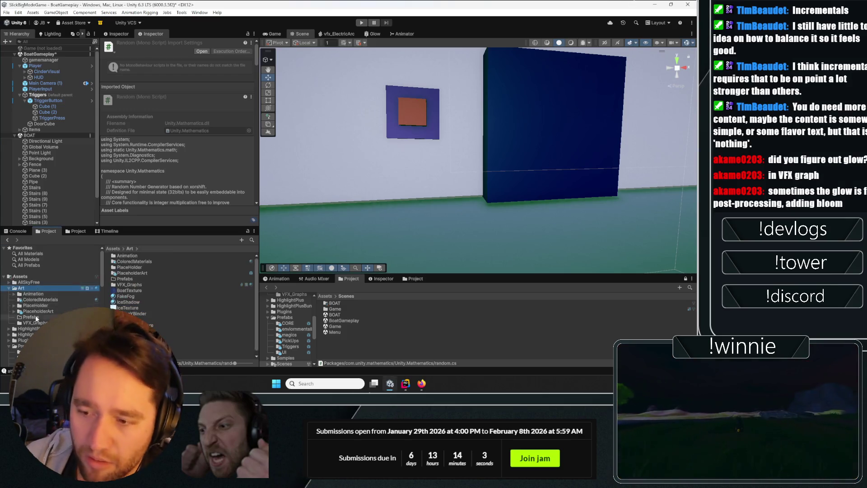
pyautogui.scroll(-3, 33, 298)
pyautogui.click(32, 309)
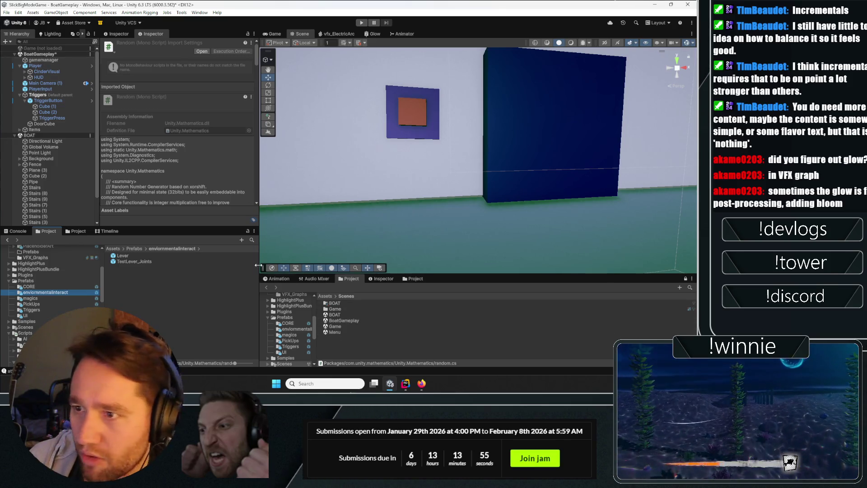
pyautogui.doubleClick(335, 326)
pyautogui.click(331, 205)
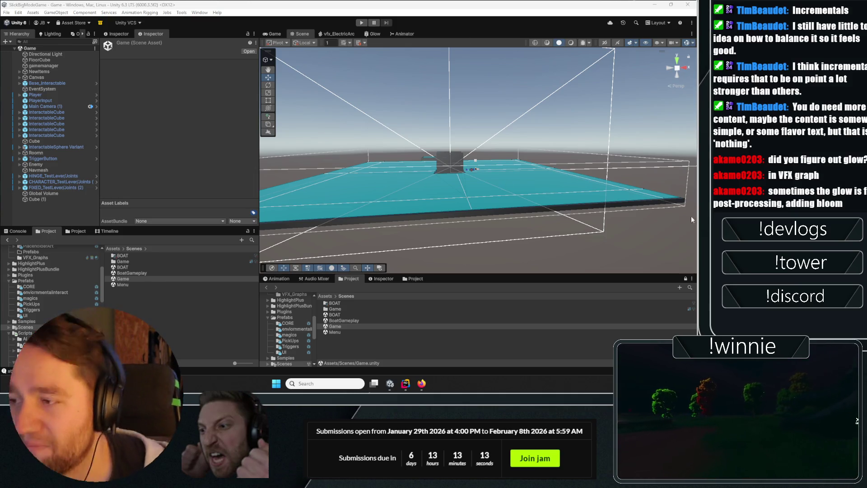
# - Frame the Player, orbit out, and select the hinge lever on its blue base
pyautogui.click(63, 206)
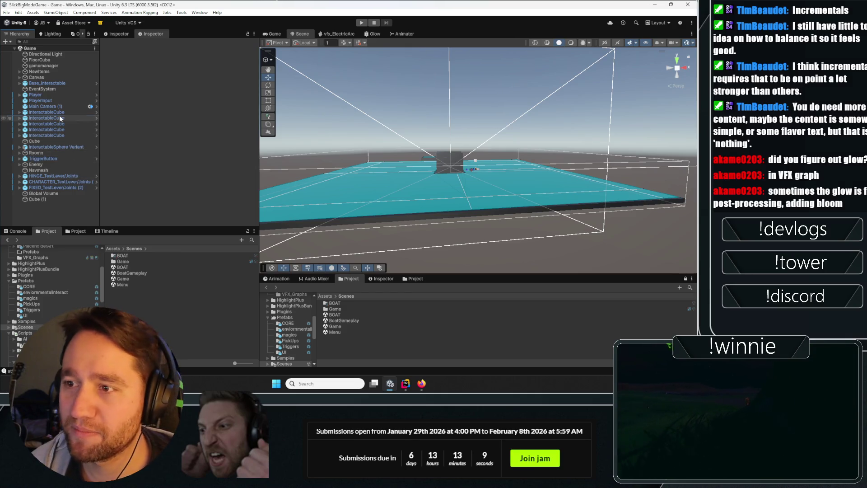
pyautogui.click(56, 95)
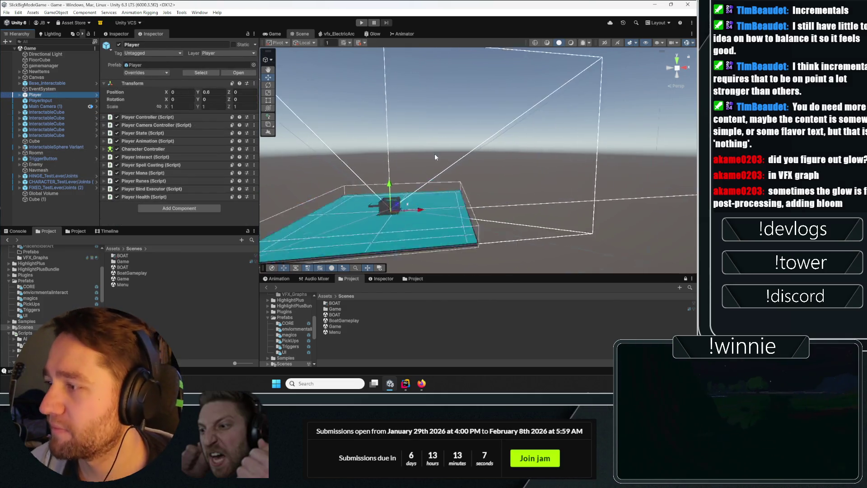
pyautogui.press('f')
pyautogui.moveTo(444, 180)
pyautogui.mouseDown()
pyautogui.moveTo(169, 175)
pyautogui.moveTo(408, 204)
pyautogui.moveTo(414, 220)
pyautogui.mouseUp()
pyautogui.click(414, 220)
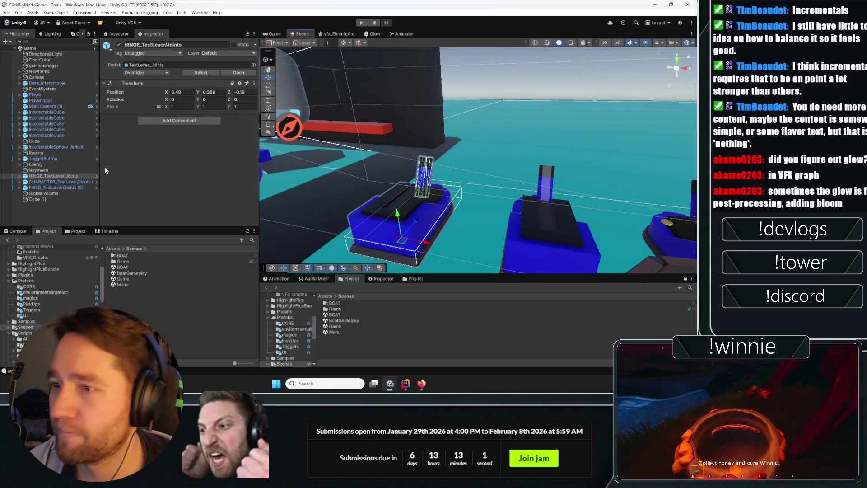
# - Apply all overrides of HINGE_TestLever/Joints to the TestLever_Joints prefab
pyautogui.click(195, 73)
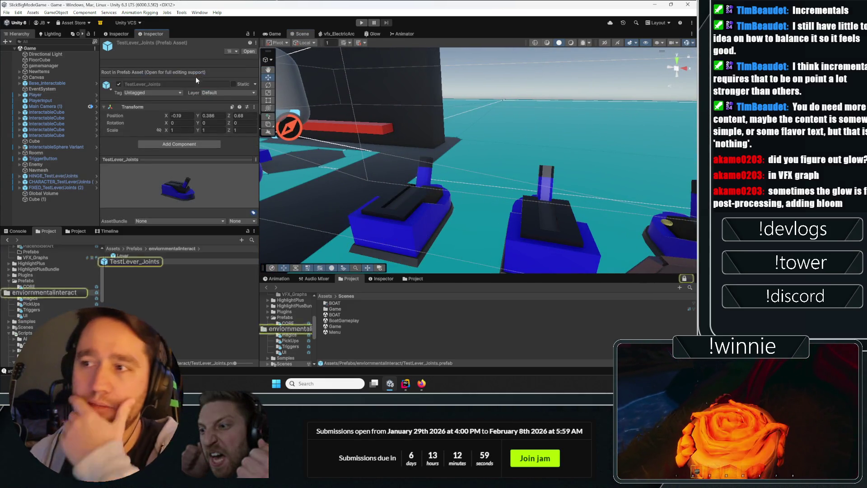
pyautogui.click(41, 170)
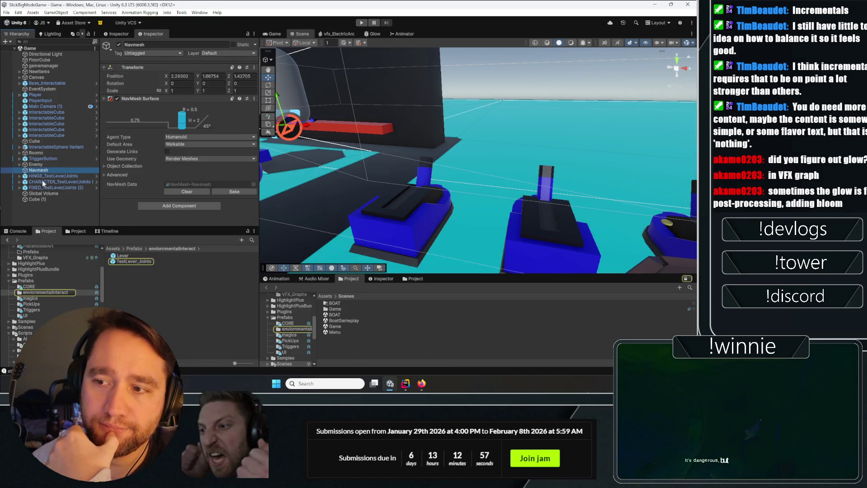
pyautogui.click(42, 177)
pyautogui.click(145, 72)
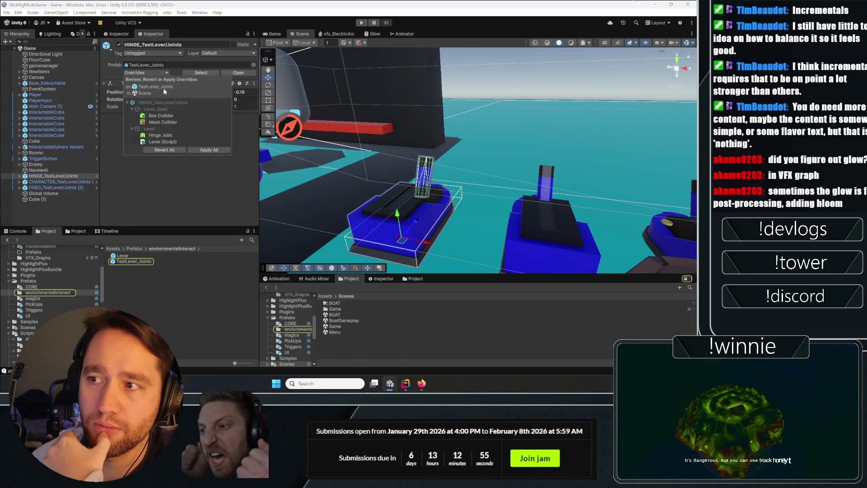
pyautogui.click(209, 150)
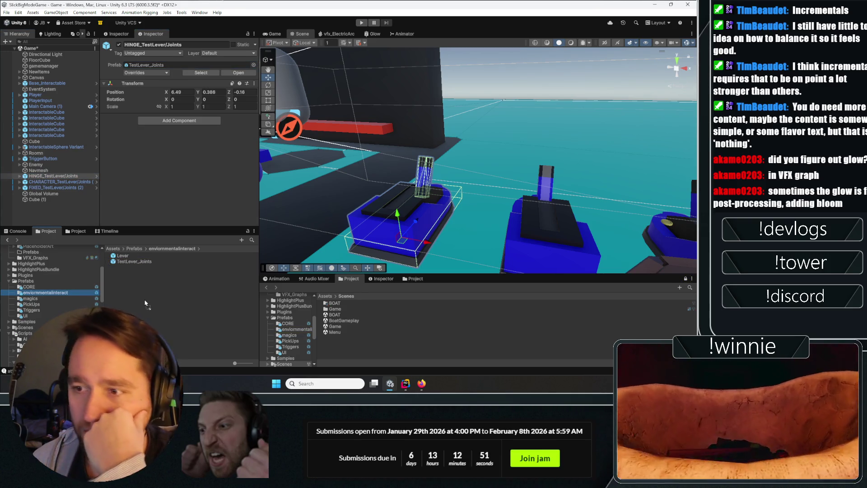
pyautogui.click(54, 175)
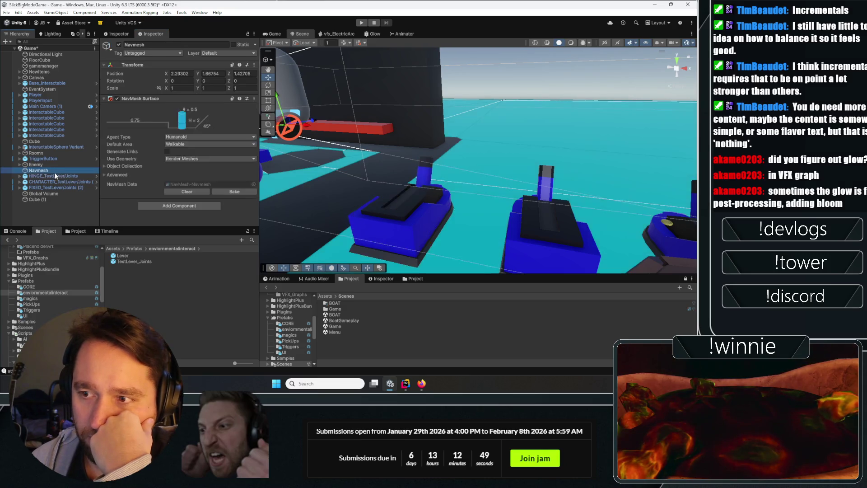
# - Rename the hinge lever object to 'EpicLever'
pyautogui.click(149, 44)
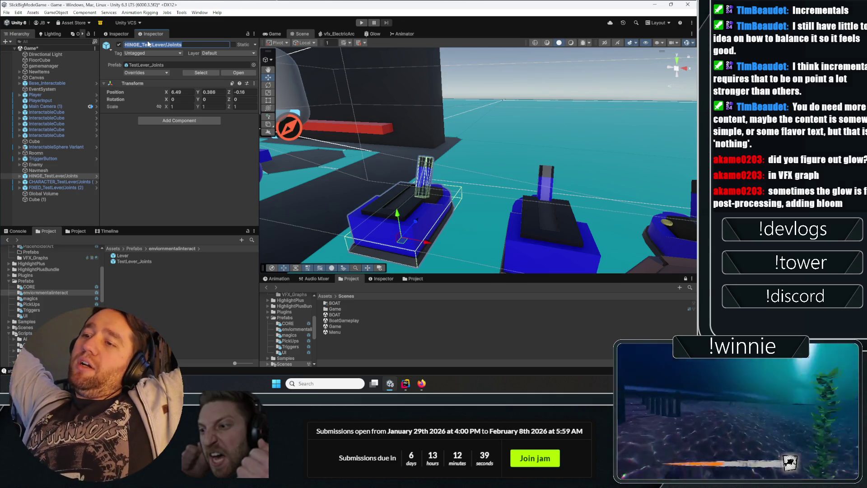
pyautogui.write('E')
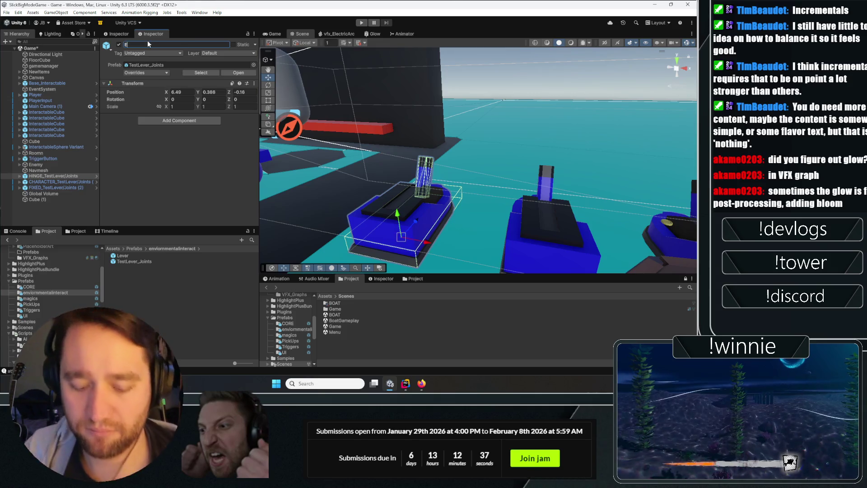
pyautogui.write('picLever')
pyautogui.press('Return')
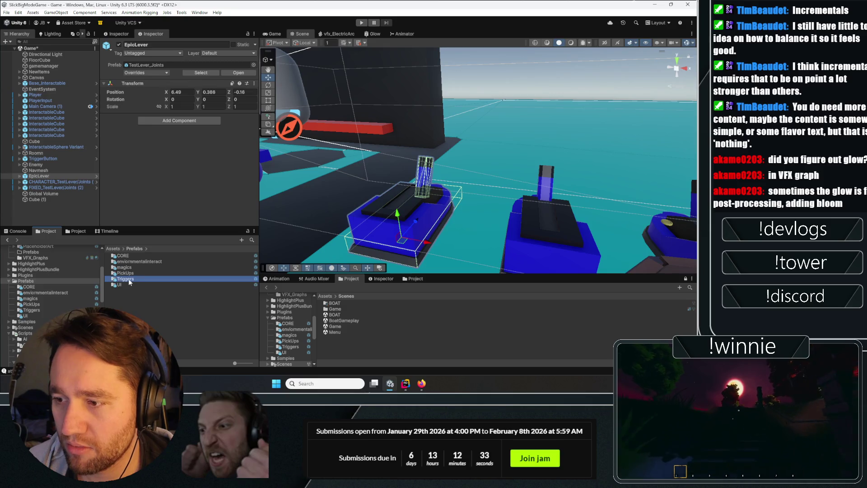
# - Save EpicLever as an original prefab in Prefabs/Triggers, then open the BoatGameplay scene
pyautogui.doubleClick(129, 279)
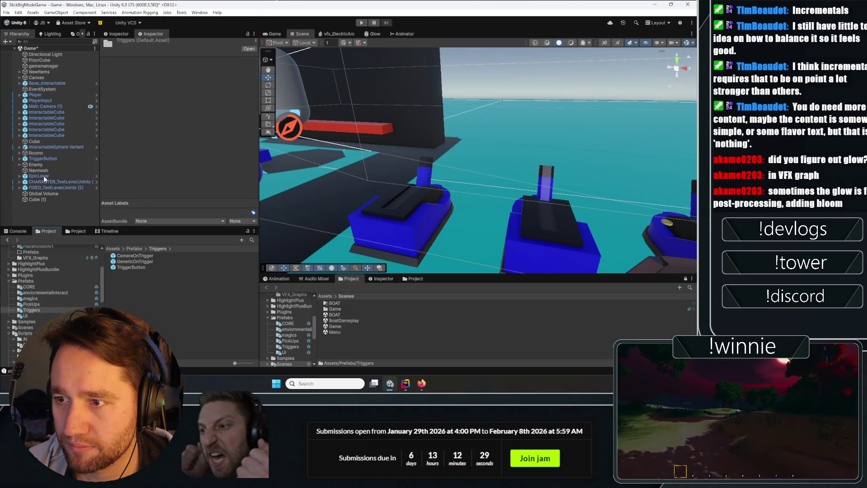
pyautogui.moveTo(130, 295); pyautogui.dragTo(129, 294)
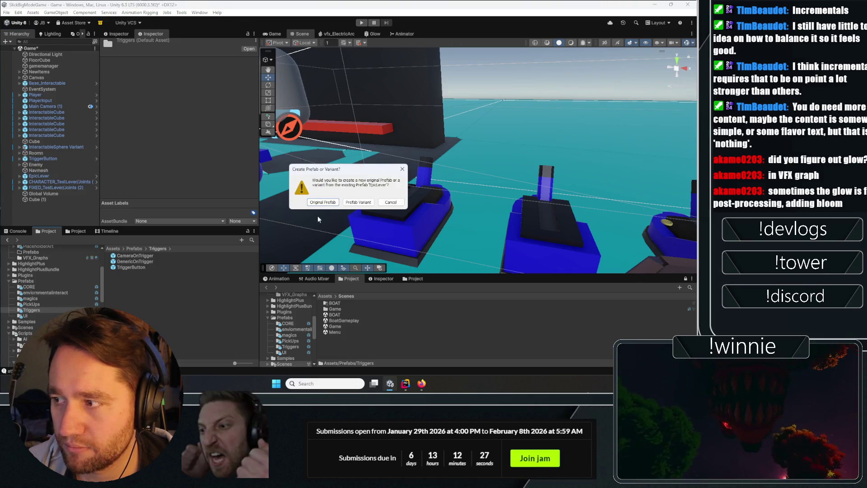
pyautogui.press('Return')
pyautogui.doubleClick(343, 319)
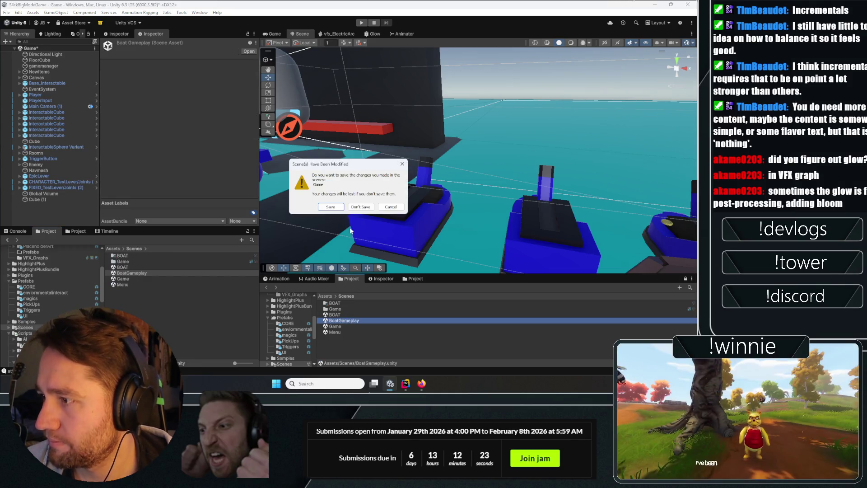
# - Save the modified Game scene, then load the BOAT scene additively alongside BoatGameplay
pyautogui.click(339, 208)
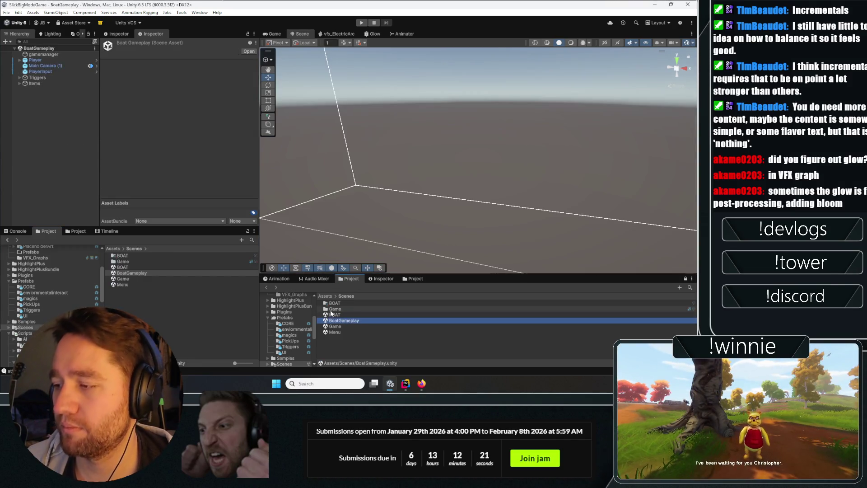
pyautogui.rightClick(334, 314)
pyautogui.click(361, 134)
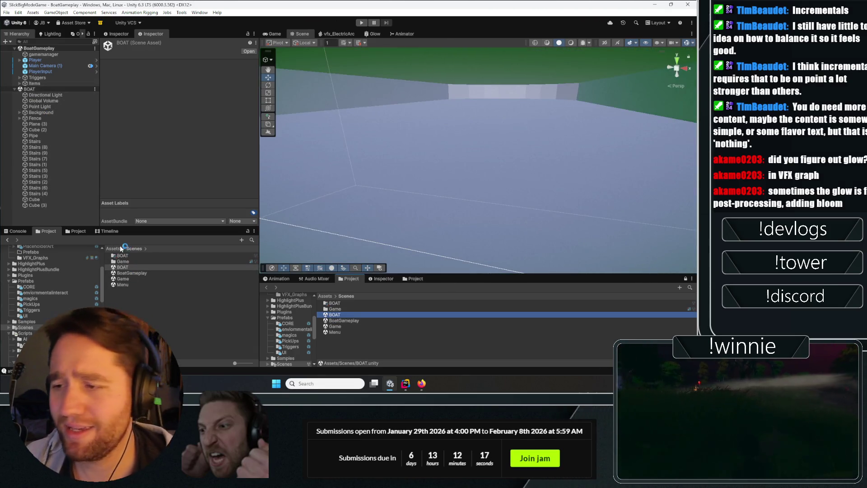
# - Place an EpicLever prefab instance under Triggers and fly the view to the wall
pyautogui.scroll(3, 42, 323)
pyautogui.click(32, 317)
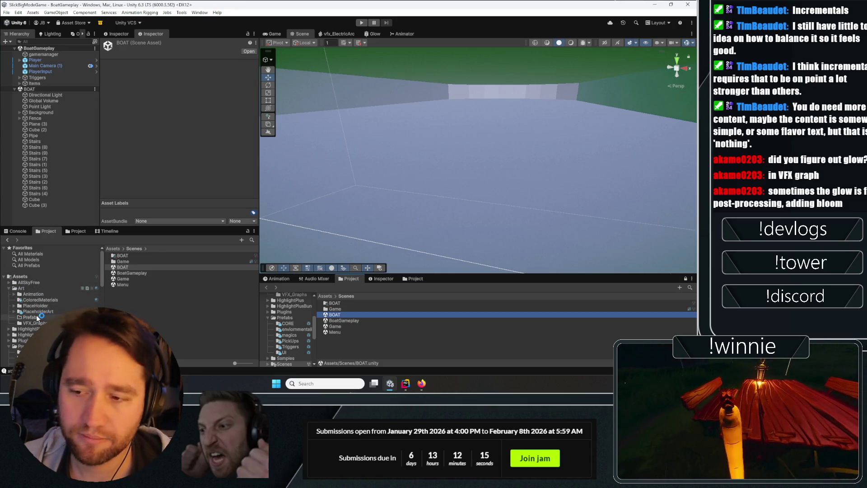
pyautogui.scroll(-1, 32, 320)
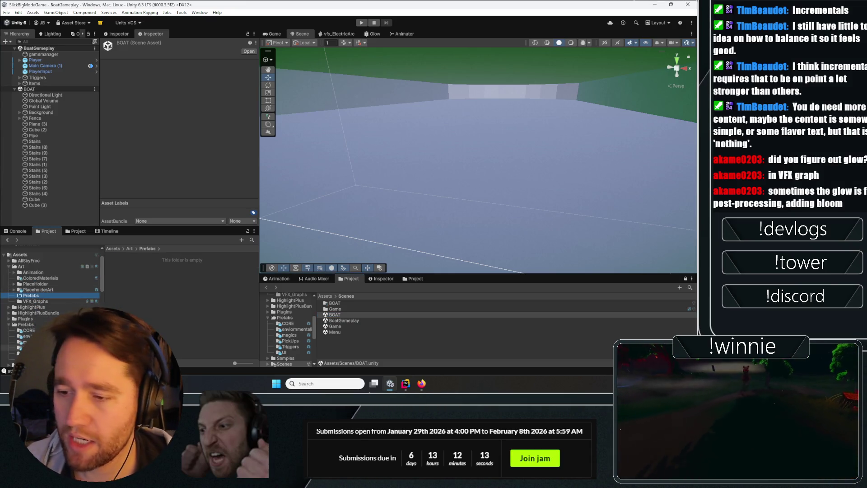
pyautogui.click(130, 262)
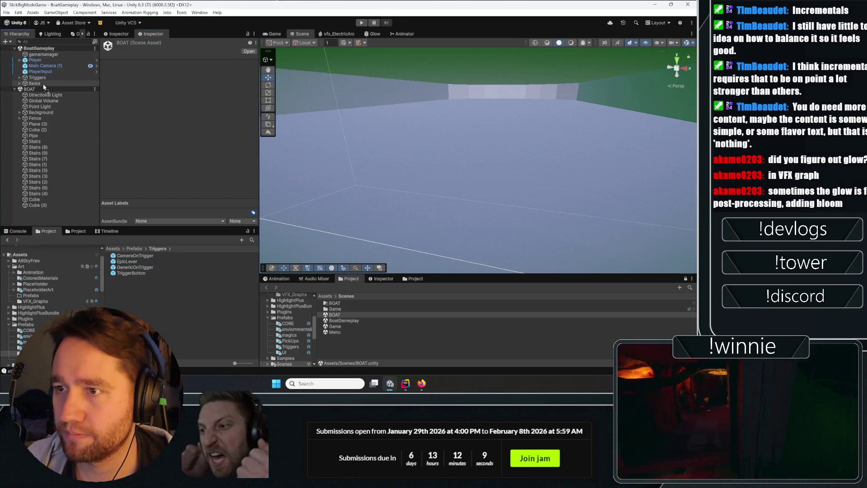
pyautogui.moveTo(43, 87); pyautogui.dragTo(39, 78)
pyautogui.moveTo(481, 120)
pyautogui.mouseDown()
pyautogui.moveTo(228, 85)
pyautogui.moveTo(243, 77)
pyautogui.moveTo(67, 97)
pyautogui.mouseUp()
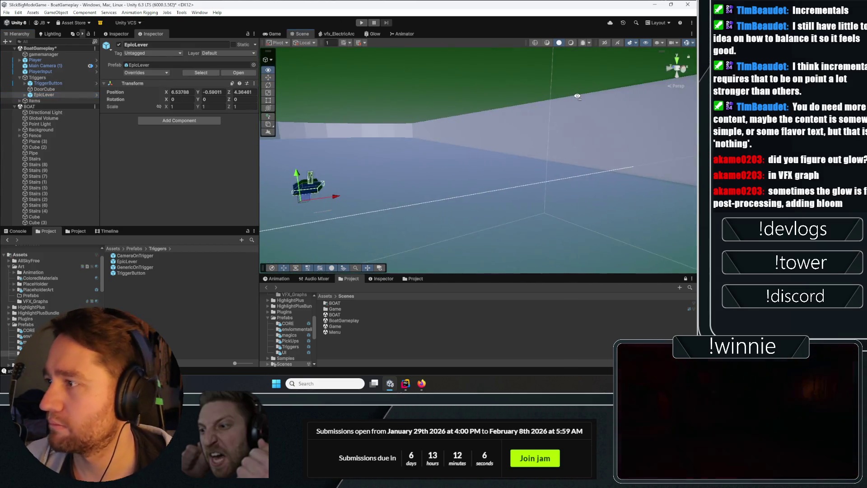
pyautogui.doubleClick(35, 59)
pyautogui.moveTo(418, 153)
pyautogui.mouseDown()
pyautogui.moveTo(363, 169)
pyautogui.moveTo(361, 139)
pyautogui.moveTo(360, 185)
pyautogui.moveTo(584, 180)
pyautogui.moveTo(439, 165)
pyautogui.moveTo(520, 173)
pyautogui.moveTo(477, 190)
pyautogui.moveTo(497, 204)
pyautogui.mouseUp()
# - Duplicate DoorCube and slide the copy along Z to -50.45
pyautogui.click(497, 190)
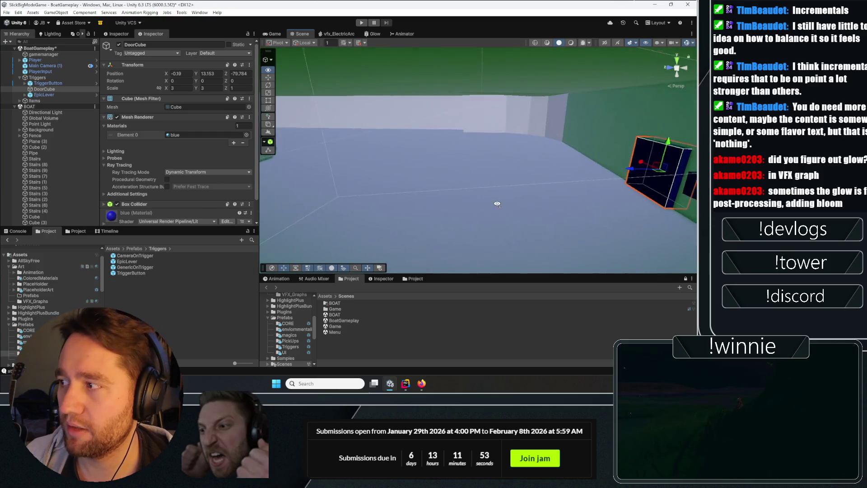
pyautogui.hotkey('ctrl', 'd')
pyautogui.moveTo(282, 154); pyautogui.dragTo(267, 155)
pyautogui.press('f')
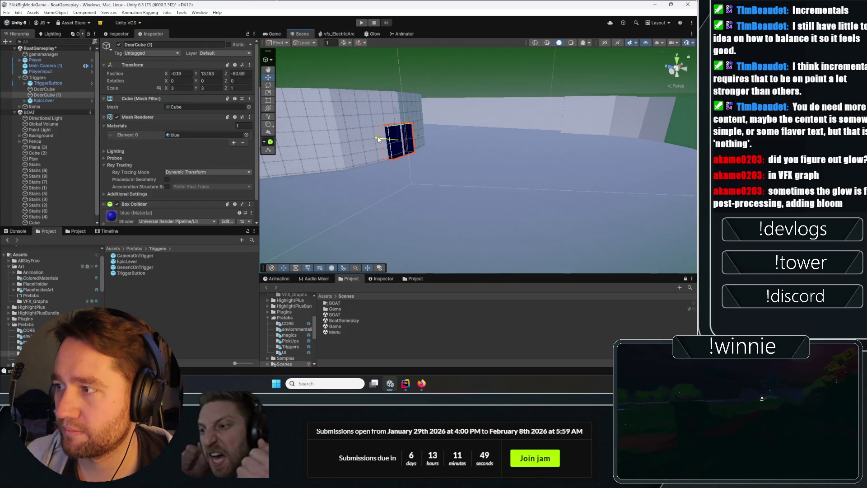
pyautogui.moveTo(377, 137); pyautogui.dragTo(375, 135)
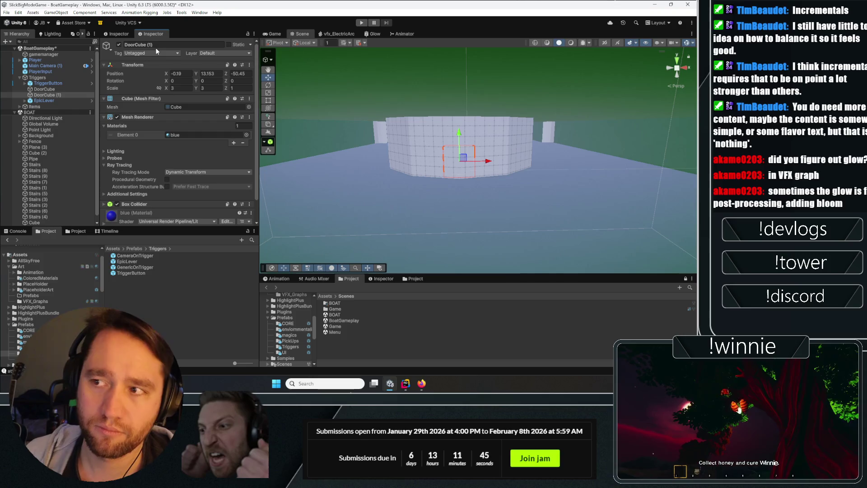
# - Rename the copy 'EpicWall' and move it out of Triggers to the scene root
pyautogui.click(173, 41)
pyautogui.write('Epic')
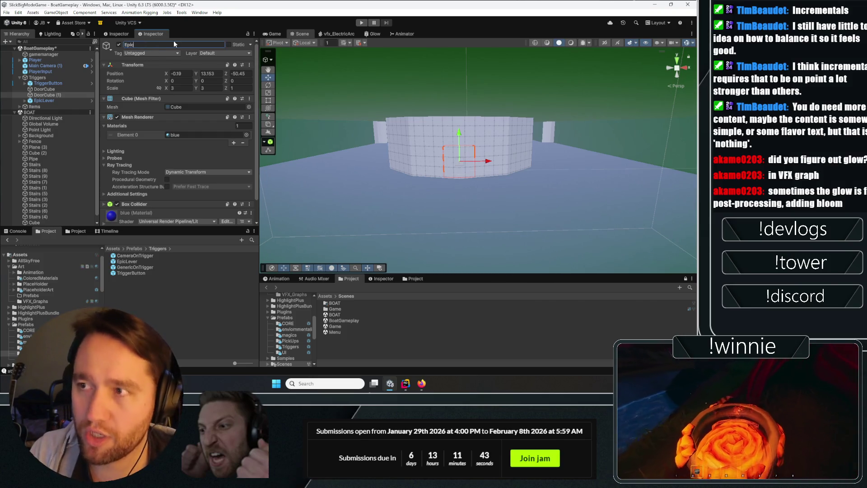
pyautogui.write('Wall')
pyautogui.press('Return')
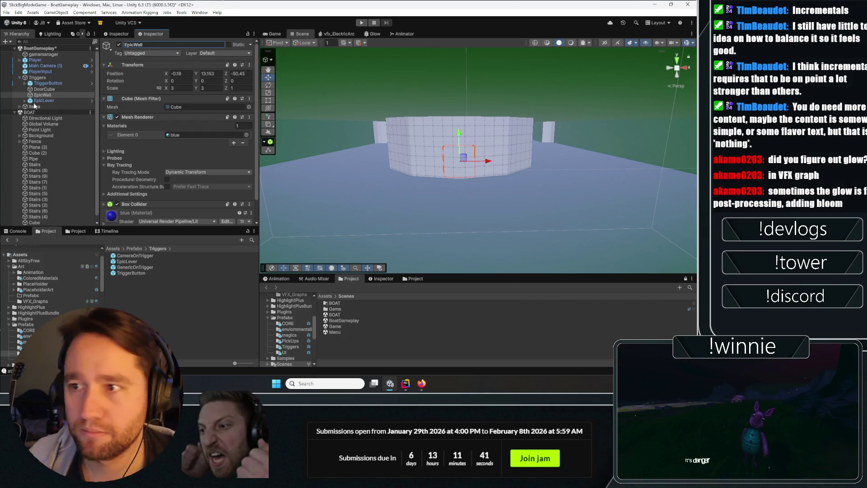
pyautogui.moveTo(41, 95)
pyautogui.mouseDown()
pyautogui.moveTo(37, 75)
pyautogui.moveTo(49, 55)
pyautogui.mouseUp()
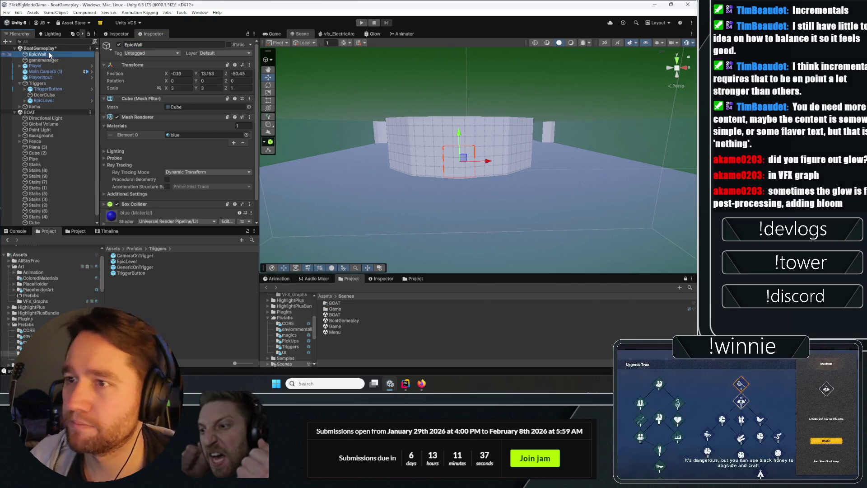
pyautogui.scroll(-2, 136, 171)
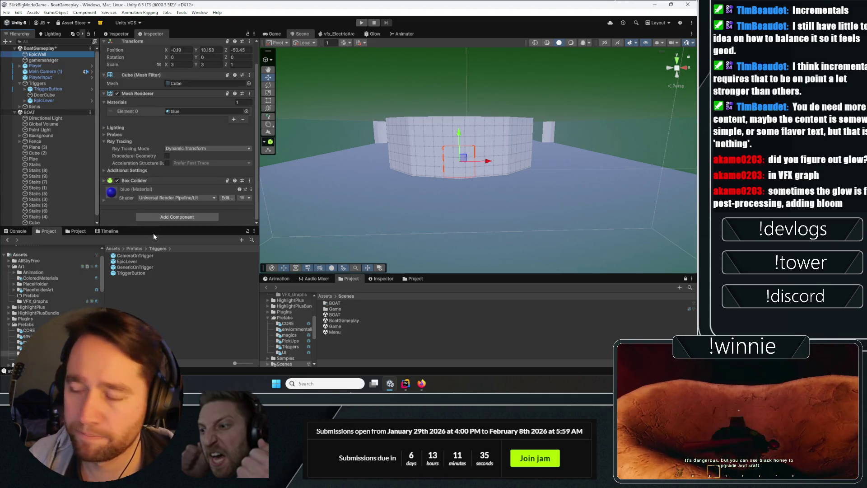
pyautogui.click(205, 111)
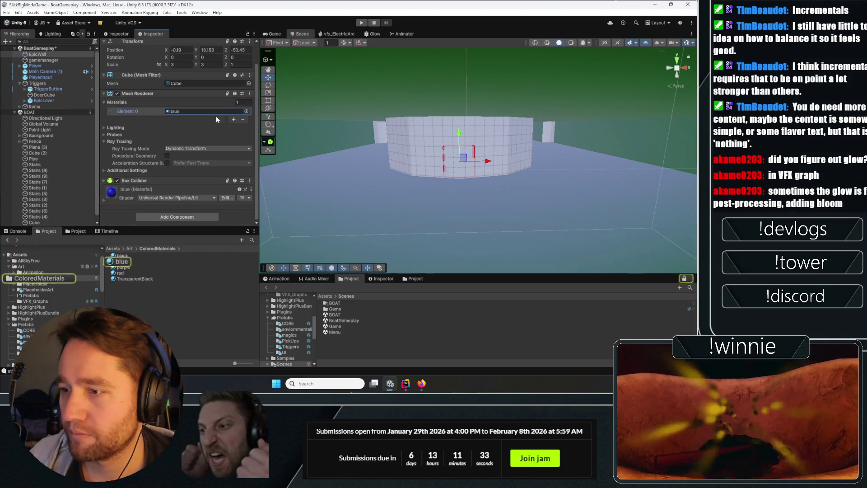
# - Duplicate the blue material as 'white' and change its base colour to light grey
pyautogui.click(123, 262)
pyautogui.hotkey('ctrl', 'd')
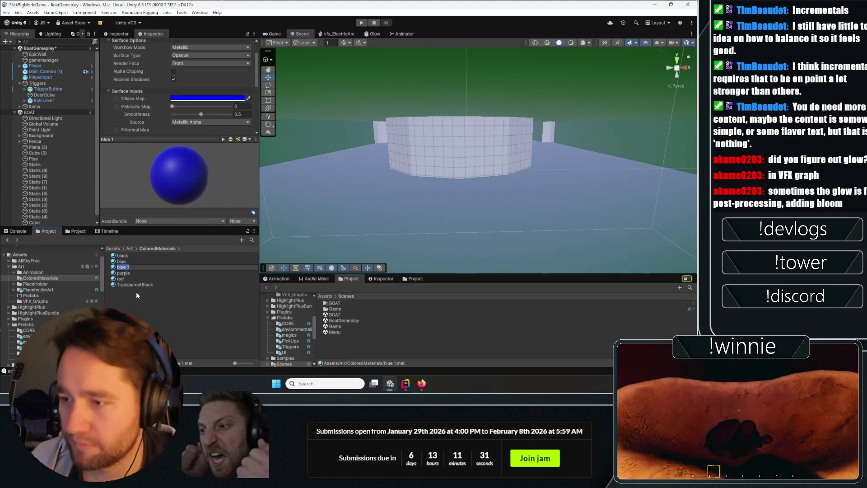
pyautogui.write('white')
pyautogui.press('Return')
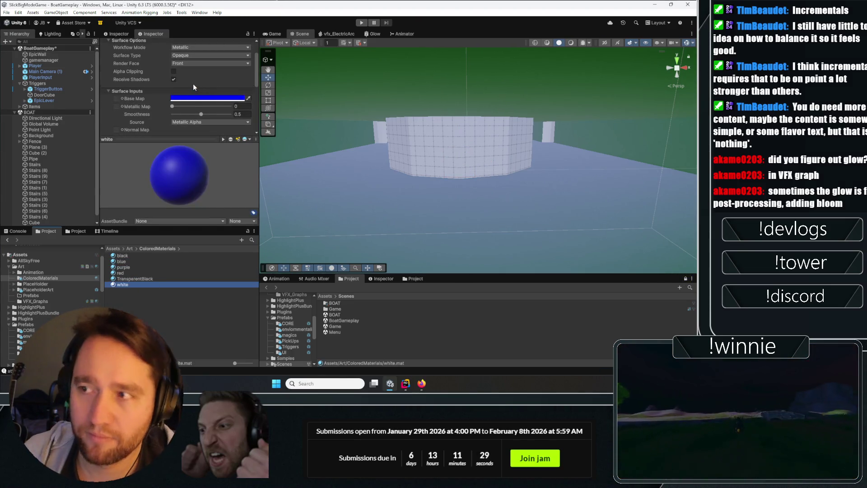
pyautogui.click(195, 97)
pyautogui.moveTo(226, 156); pyautogui.dragTo(202, 139)
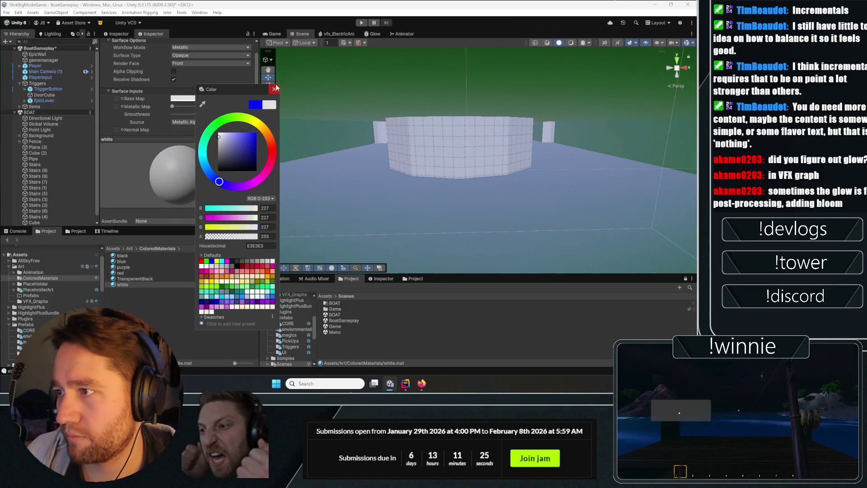
pyautogui.click(273, 73)
# - Give EpicWall the white material and stretch its X scale to 49.39
pyautogui.scroll(-3, 180, 90)
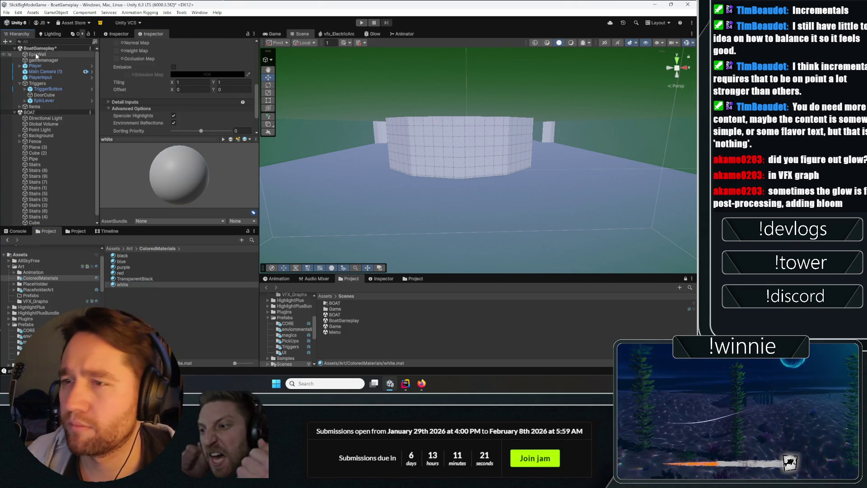
pyautogui.click(38, 55)
pyautogui.moveTo(173, 87)
pyautogui.mouseDown()
pyautogui.moveTo(635, 107)
pyautogui.moveTo(519, 128)
pyautogui.mouseUp()
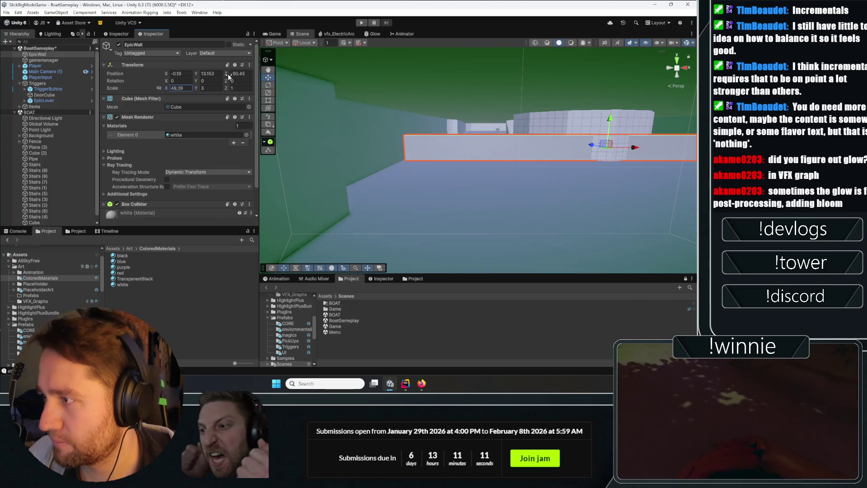
# - Resize EpicWall to 50.81 by 8 by 1 and raise it to Y 14.91
pyautogui.moveTo(439, 138)
pyautogui.mouseDown()
pyautogui.moveTo(431, 129)
pyautogui.moveTo(478, 133)
pyautogui.mouseUp()
pyautogui.click(210, 88)
pyautogui.write('50.81')
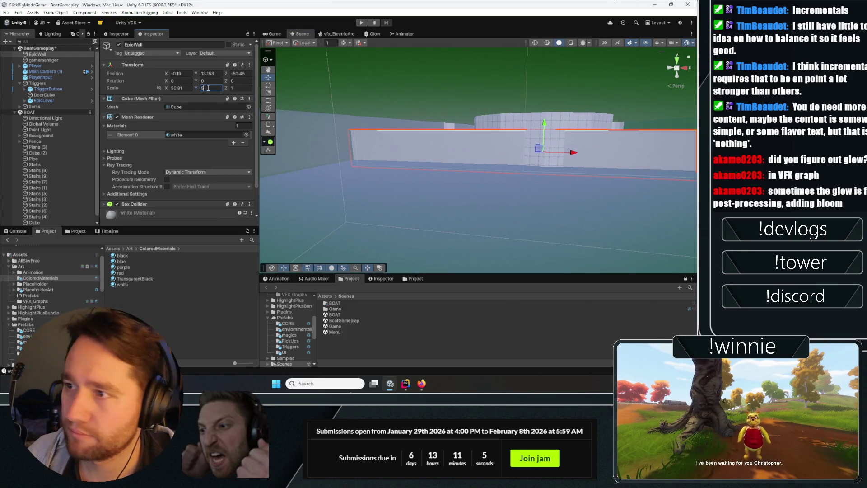
pyautogui.write('8')
pyautogui.press('Return')
pyautogui.moveTo(516, 135)
pyautogui.mouseDown()
pyautogui.moveTo(518, 120)
pyautogui.moveTo(533, 158)
pyautogui.moveTo(456, 232)
pyautogui.moveTo(472, 154)
pyautogui.moveTo(512, 114)
pyautogui.mouseUp()
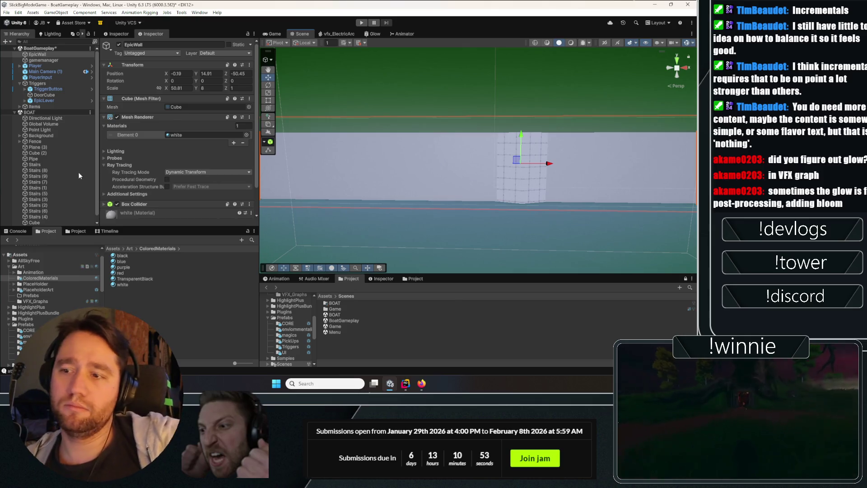
# - Show the TriggerButton's TriggerPress settings, where press hides and exit shows DoorCube
pyautogui.scroll(-1, 82, 116)
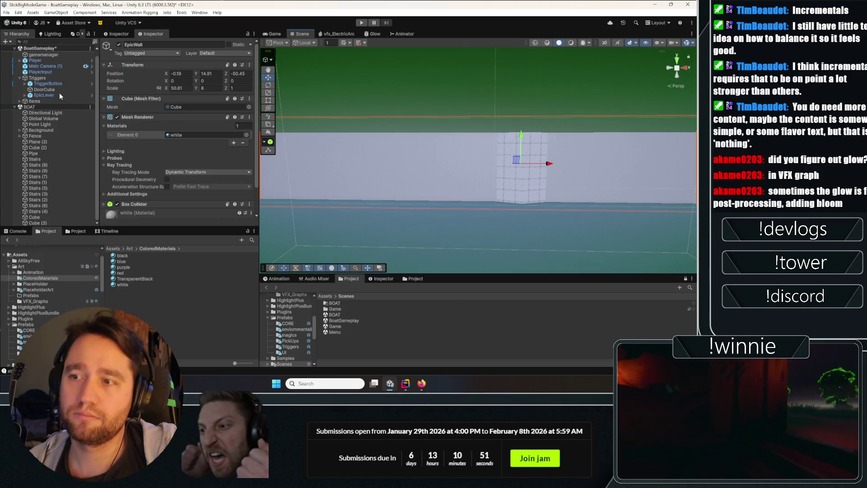
pyautogui.click(45, 95)
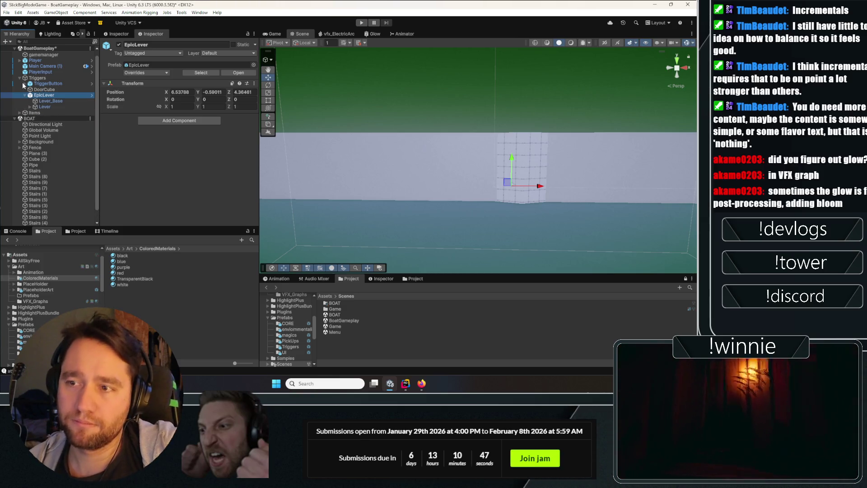
pyautogui.click(22, 82)
pyautogui.click(53, 101)
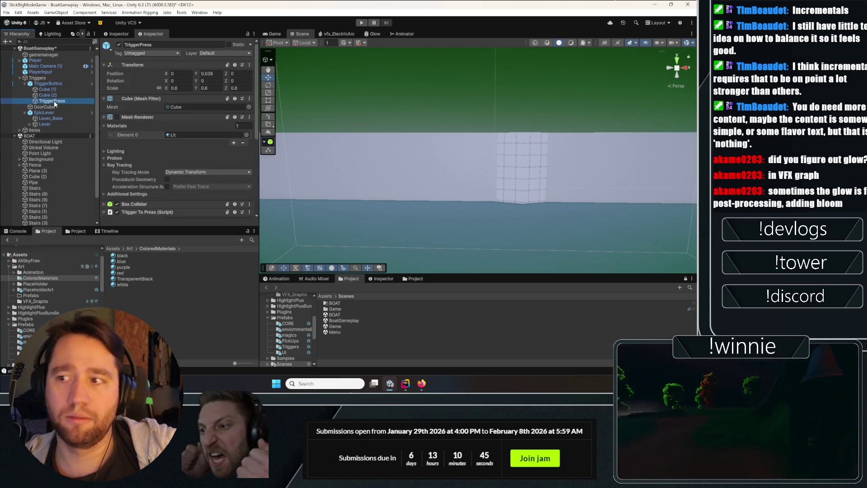
pyautogui.scroll(-5, 141, 156)
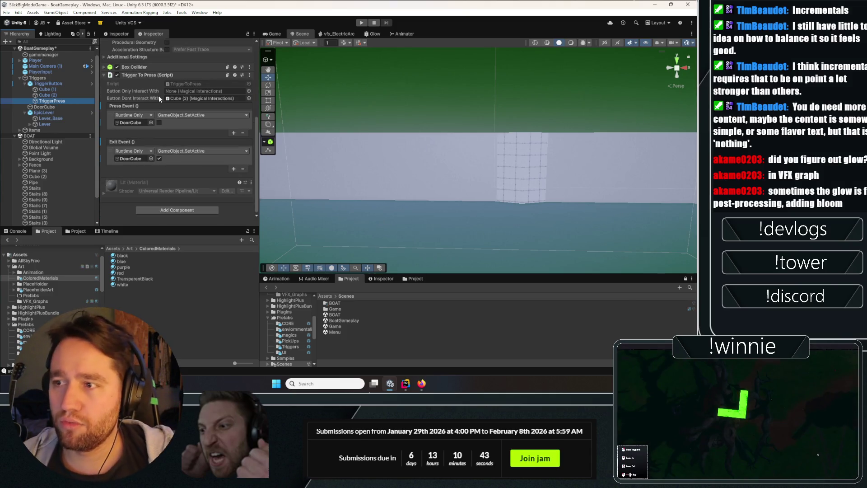
# - Duplicate TriggerPress, parent the copy under EpicLever and zero its position
pyautogui.hotkey('ctrl', 'd')
pyautogui.moveTo(45, 107); pyautogui.dragTo(48, 130)
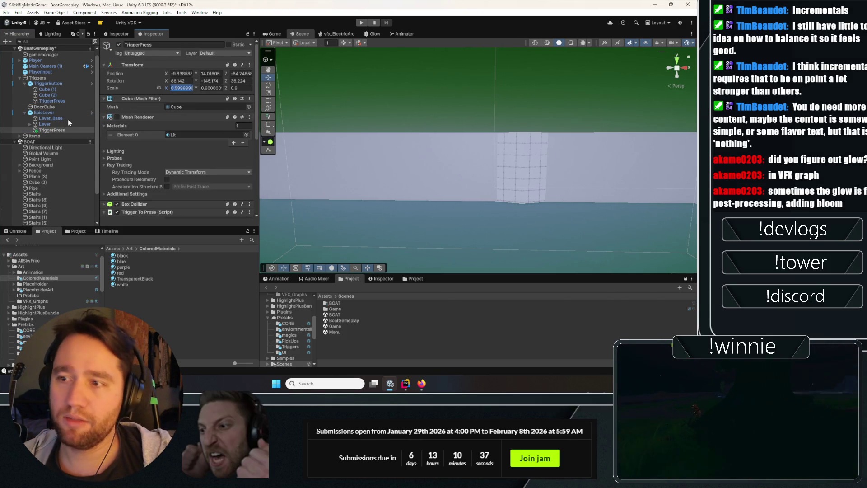
pyautogui.press('f')
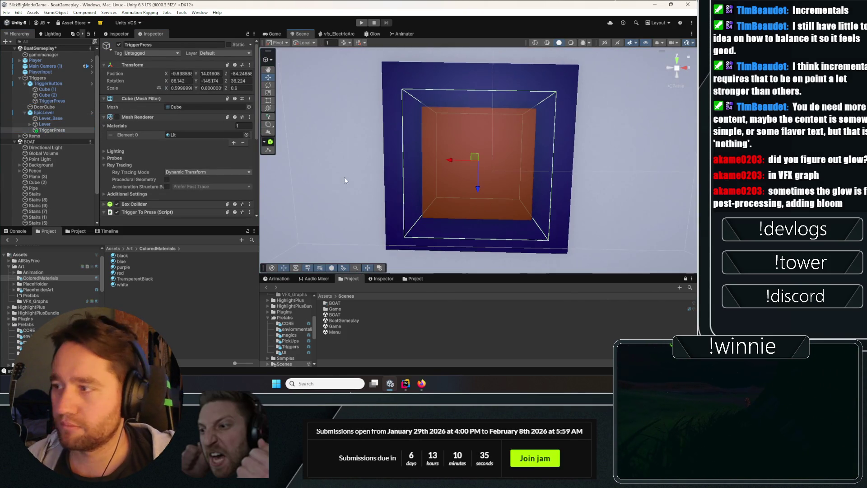
pyautogui.write('0')
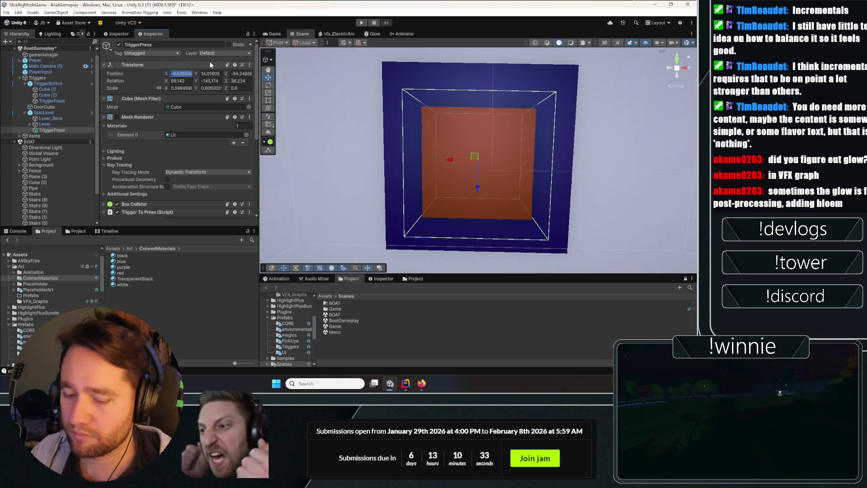
pyautogui.press('Tab')
pyautogui.write('0')
pyautogui.press('Tab')
pyautogui.write('0')
pyautogui.click(81, 101)
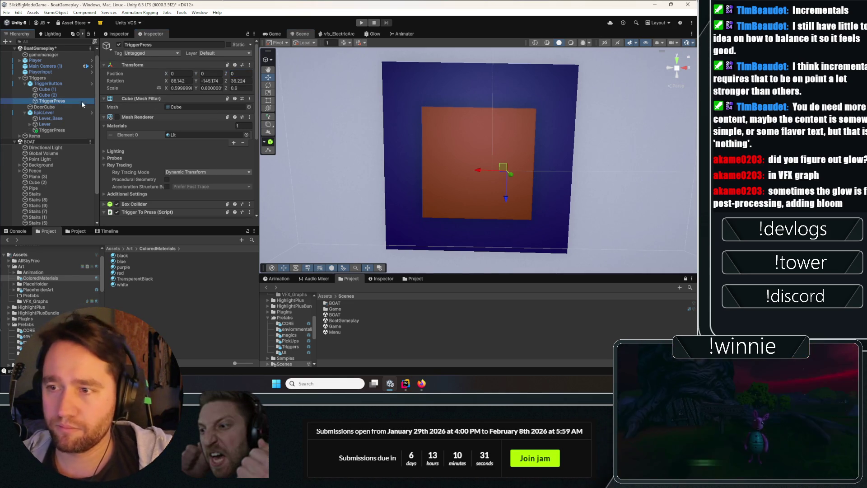
# - Place the trigger copy over the boat-shaped lever base
pyautogui.moveTo(316, 136)
pyautogui.mouseDown()
pyautogui.moveTo(289, 129)
pyautogui.moveTo(469, 137)
pyautogui.moveTo(446, 124)
pyautogui.moveTo(399, 195)
pyautogui.mouseUp()
pyautogui.moveTo(399, 195)
pyautogui.mouseDown()
pyautogui.moveTo(399, 212)
pyautogui.moveTo(398, 188)
pyautogui.mouseUp()
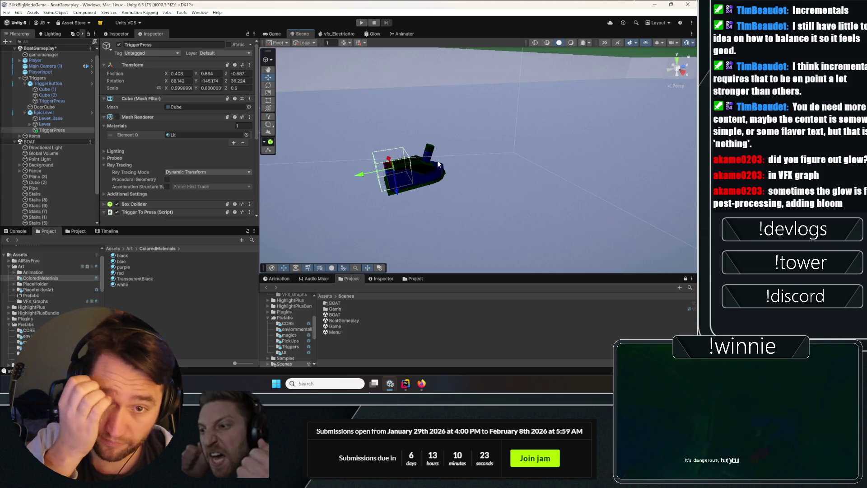
pyautogui.moveTo(438, 164)
pyautogui.mouseDown()
pyautogui.moveTo(448, 174)
pyautogui.moveTo(305, 140)
pyautogui.mouseUp()
pyautogui.press('f')
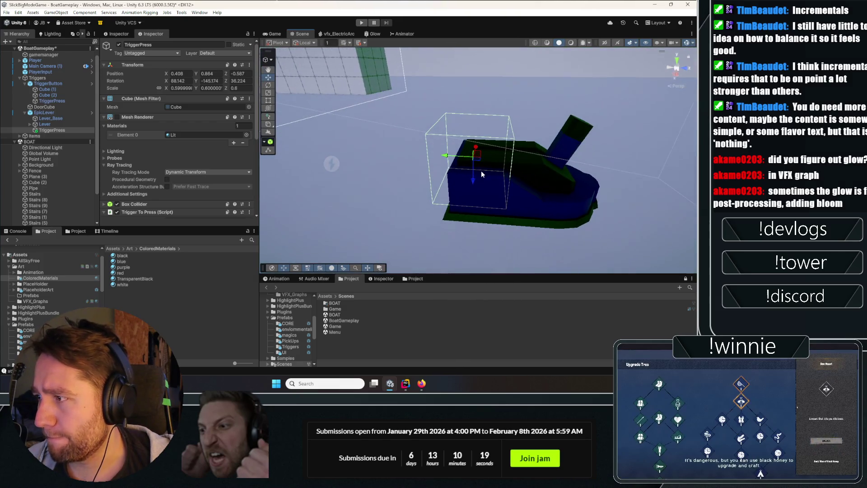
pyautogui.moveTo(481, 170)
pyautogui.mouseDown()
pyautogui.moveTo(469, 194)
pyautogui.moveTo(472, 226)
pyautogui.moveTo(668, 190)
pyautogui.moveTo(659, 189)
pyautogui.mouseUp()
pyautogui.press('f')
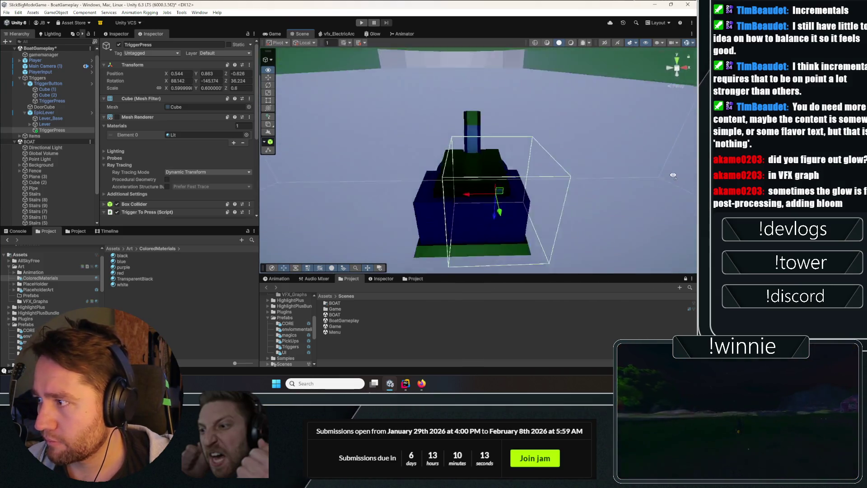
pyautogui.moveTo(465, 174)
pyautogui.mouseDown()
pyautogui.moveTo(434, 175)
pyautogui.moveTo(496, 171)
pyautogui.mouseUp()
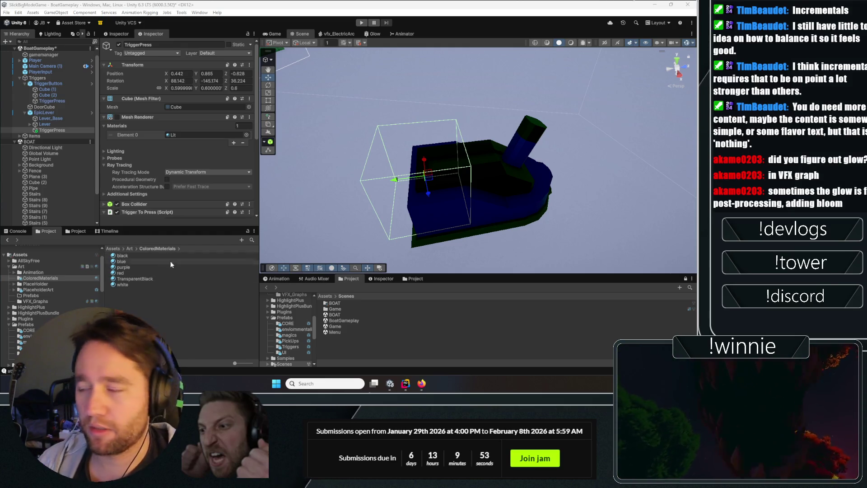
# - Make the lever trigger interact only with Lever and set its excluded object to None
pyautogui.scroll(-3, 173, 164)
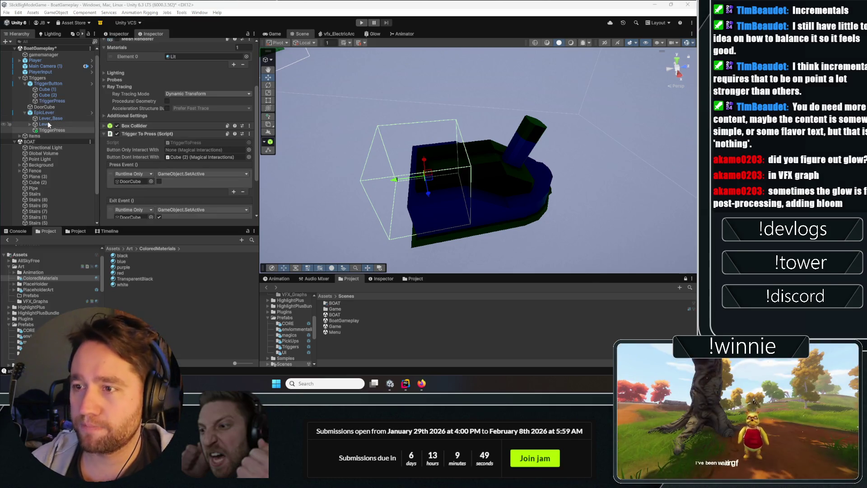
pyautogui.click(30, 124)
pyautogui.click(44, 123)
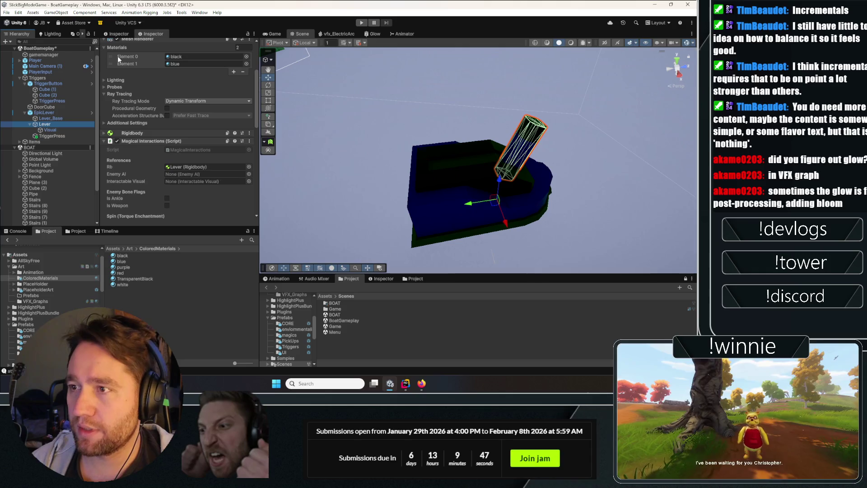
pyautogui.click(52, 136)
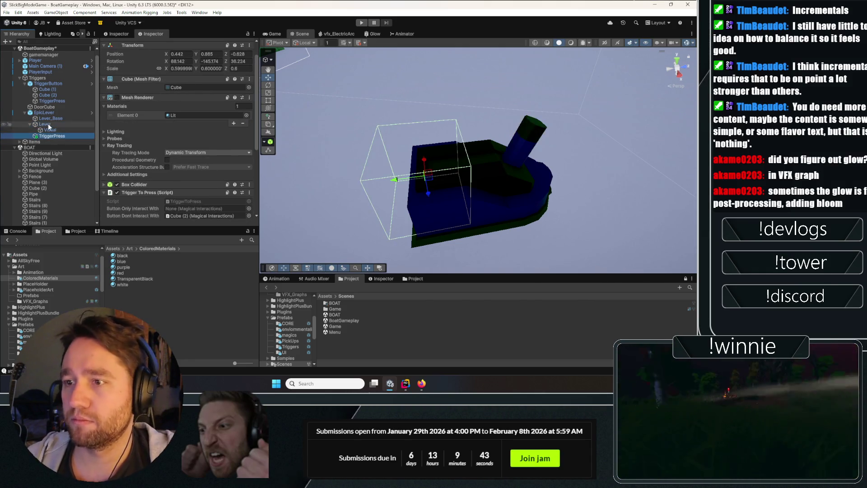
pyautogui.click(187, 209)
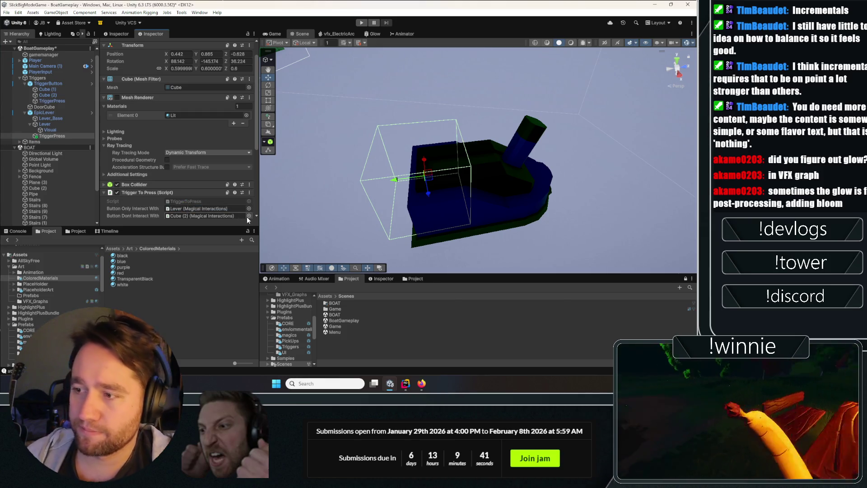
pyautogui.click(249, 216)
pyautogui.click(266, 208)
pyautogui.doubleClick(265, 208)
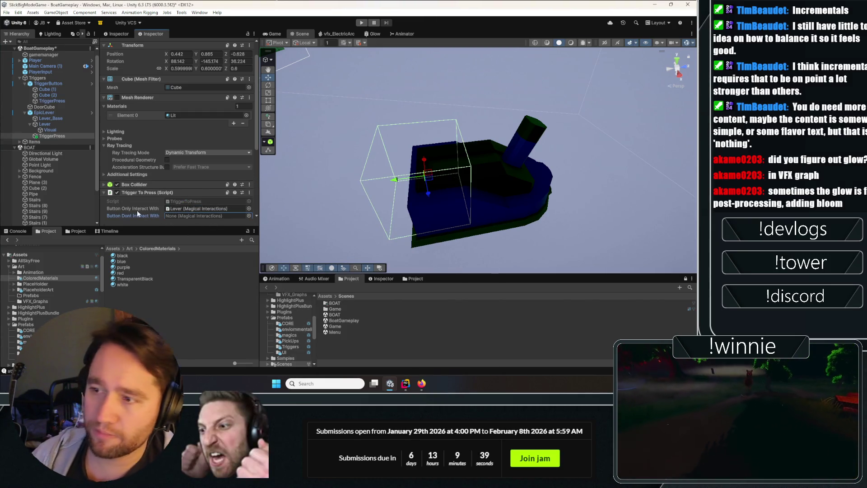
# - Select EpicLever and focus the Scene view on it
pyautogui.scroll(-5, 137, 210)
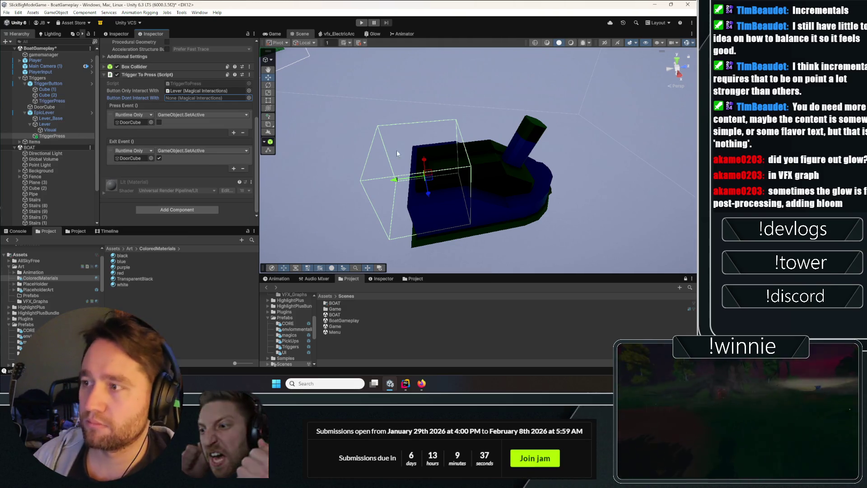
pyautogui.scroll(5, 397, 150)
pyautogui.moveTo(496, 135)
pyautogui.mouseDown()
pyautogui.moveTo(564, 99)
pyautogui.moveTo(284, 83)
pyautogui.mouseUp()
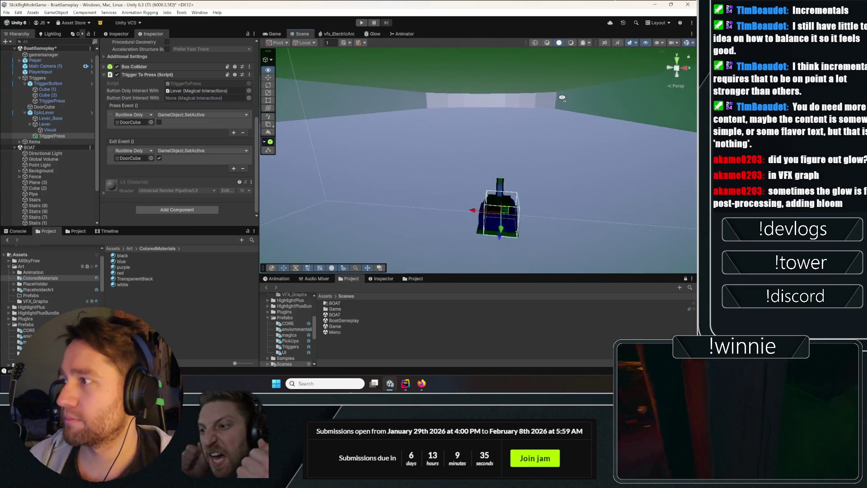
pyautogui.doubleClick(59, 112)
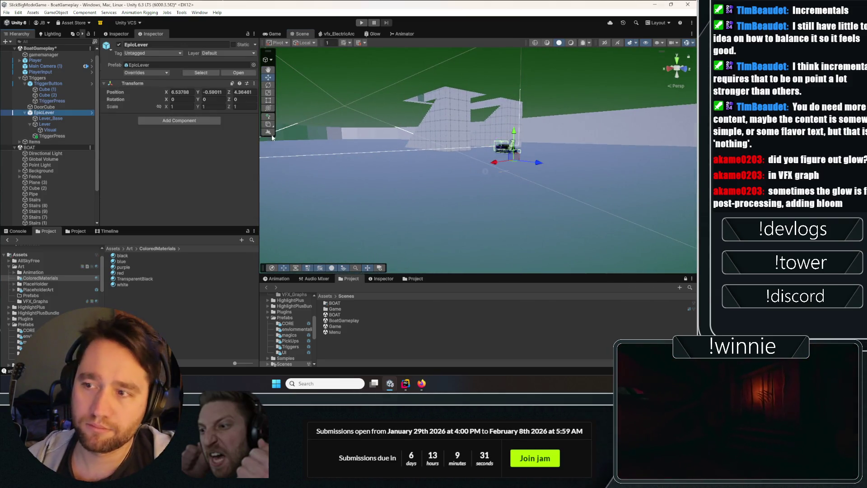
# - Move EpicLever onto the room floor near the walls, around X 6.75, Y 11.053, Z -65.3
pyautogui.moveTo(510, 145); pyautogui.dragTo(500, 105)
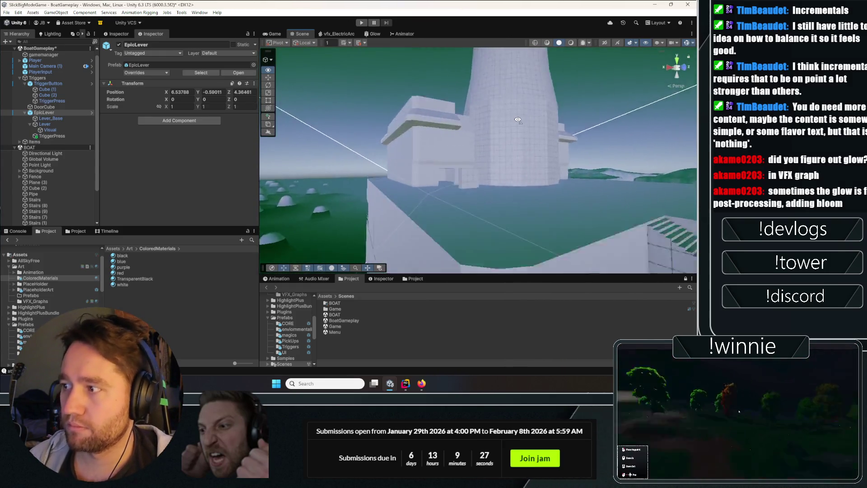
pyautogui.press('f')
pyautogui.moveTo(357, 167)
pyautogui.mouseDown()
pyautogui.moveTo(367, 168)
pyautogui.moveTo(307, 135)
pyautogui.mouseUp()
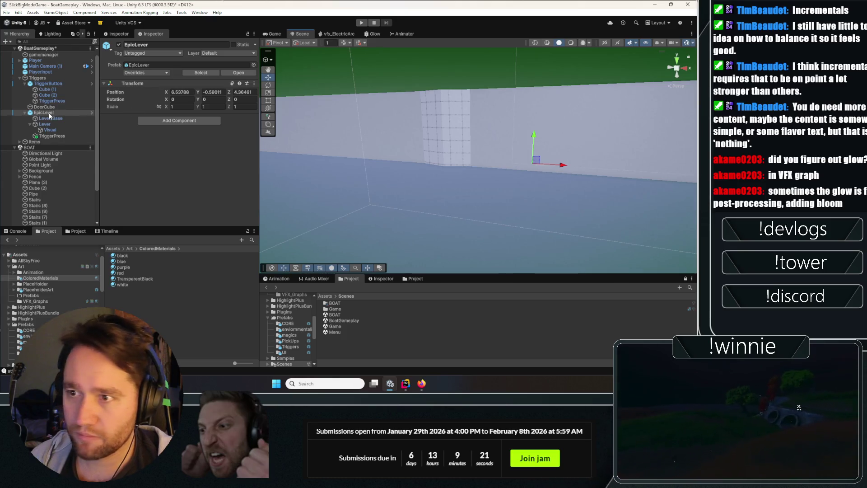
pyautogui.rightClick(50, 113)
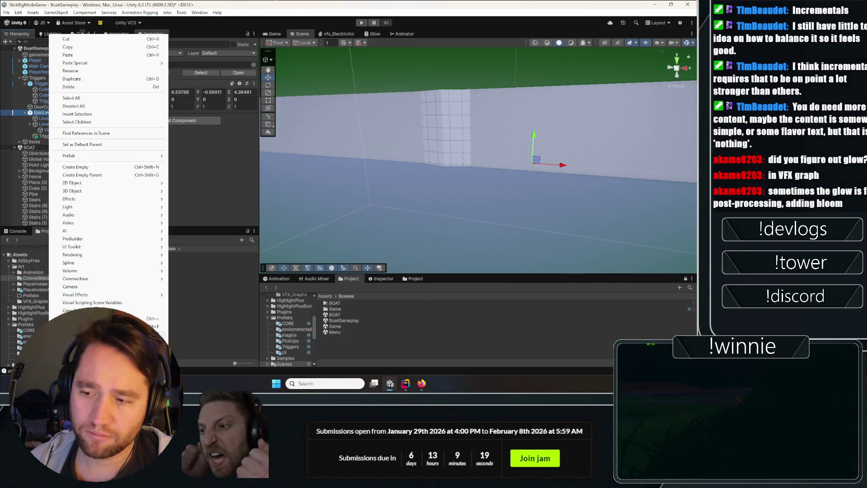
pyautogui.press('Escape')
pyautogui.rightClick(58, 112)
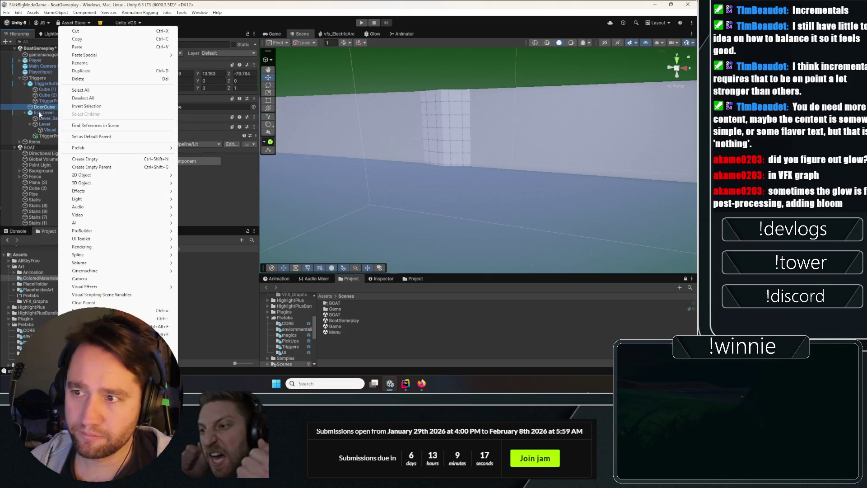
pyautogui.rightClick(39, 111)
pyautogui.press('Escape')
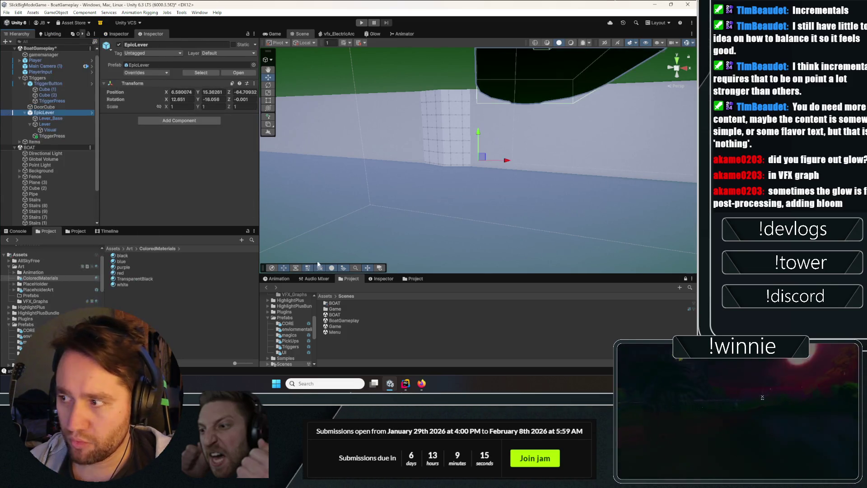
pyautogui.press('f')
pyautogui.moveTo(482, 152)
pyautogui.mouseDown()
pyautogui.moveTo(484, 227)
pyautogui.moveTo(344, 162)
pyautogui.mouseUp()
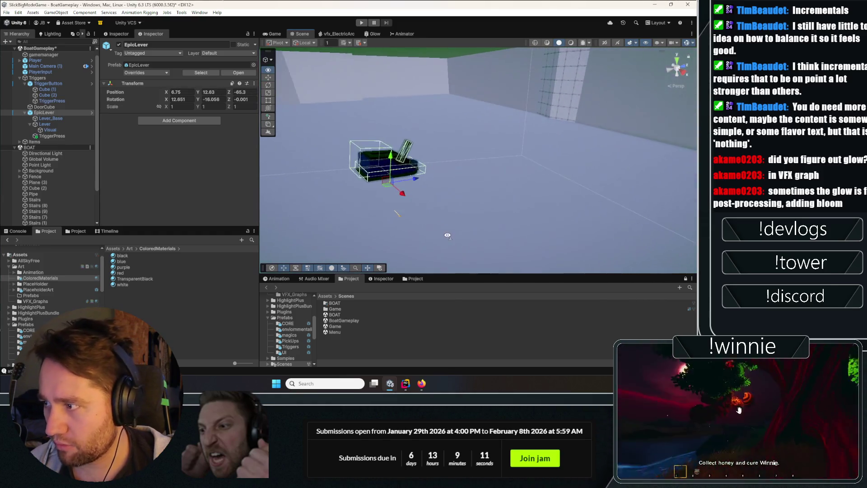
# - Reset EpicLever's rotation to 0, 0, 0 so it stands upright
pyautogui.write('0')
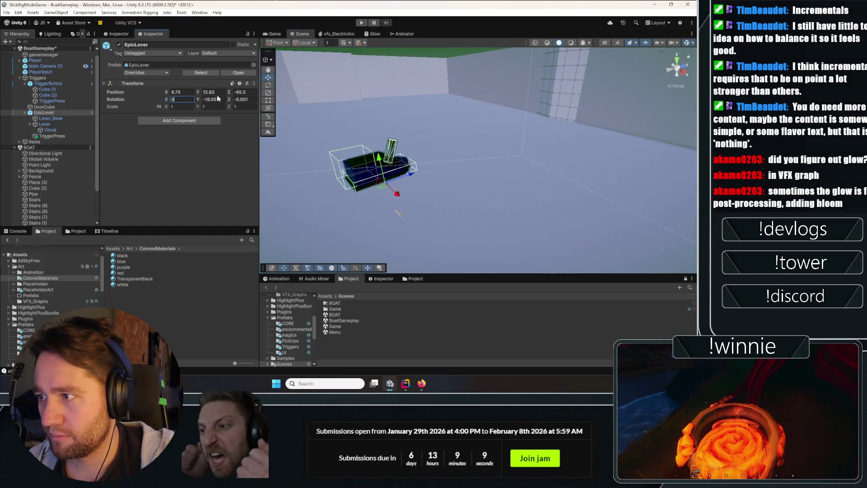
pyautogui.write('0')
pyautogui.moveTo(389, 149)
pyautogui.mouseDown()
pyautogui.moveTo(414, 154)
pyautogui.moveTo(417, 209)
pyautogui.mouseUp()
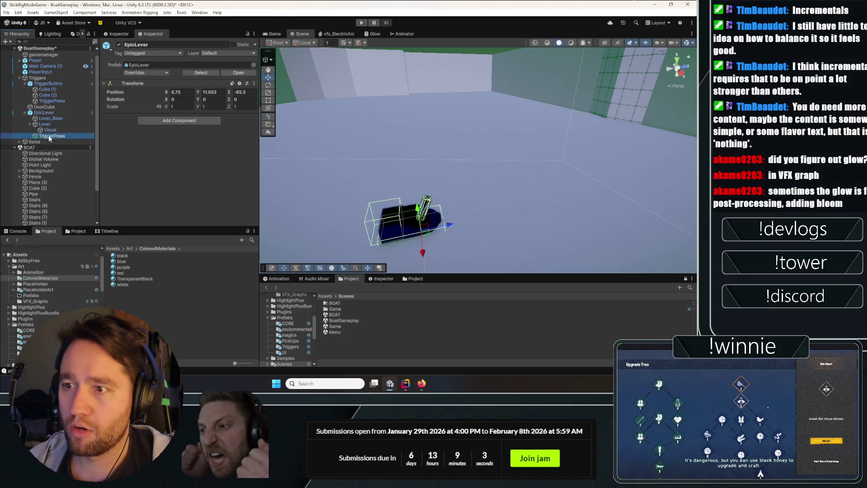
pyautogui.scroll(-5, 138, 141)
pyautogui.moveTo(451, 145)
pyautogui.mouseDown()
pyautogui.moveTo(476, 136)
pyautogui.moveTo(458, 135)
pyautogui.mouseUp()
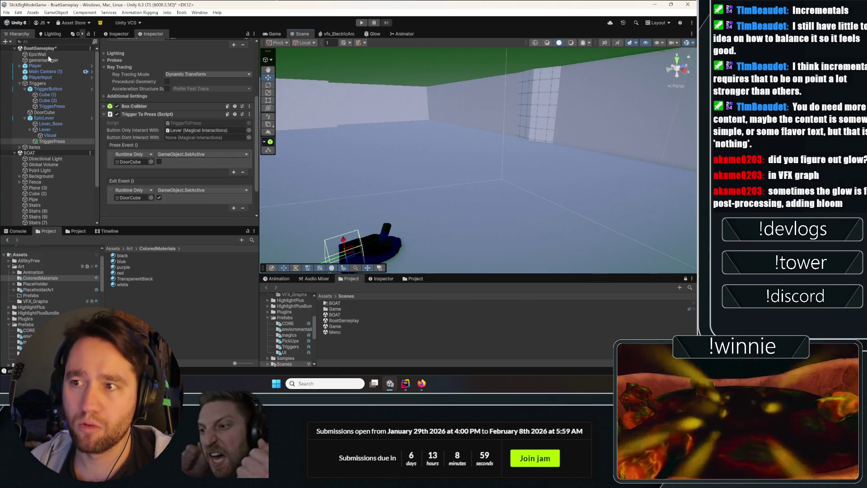
# - Point the lever trigger's Press and Exit events at EpicWall, then play-test in the Game view
pyautogui.moveTo(47, 55); pyautogui.dragTo(131, 162)
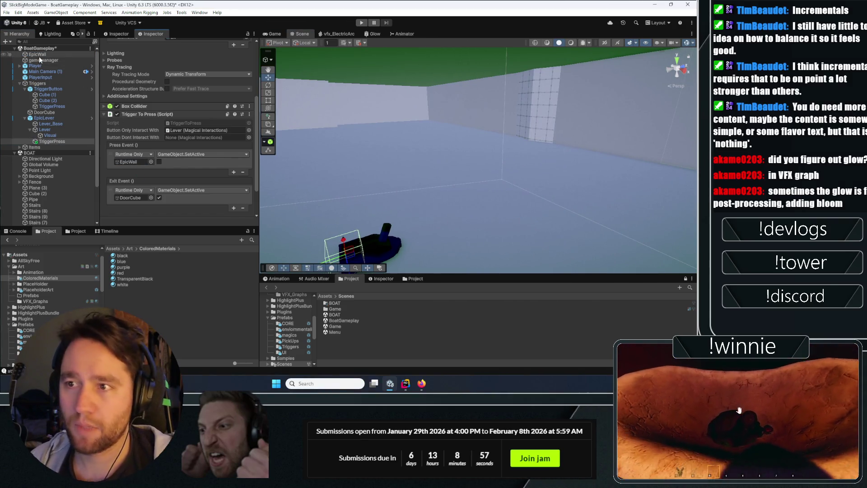
pyautogui.moveTo(39, 55); pyautogui.dragTo(145, 149)
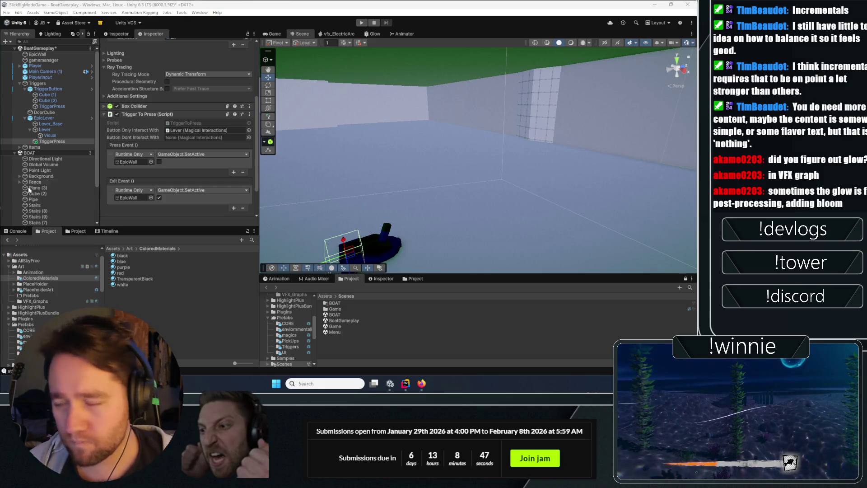
pyautogui.click(276, 34)
pyautogui.click(361, 22)
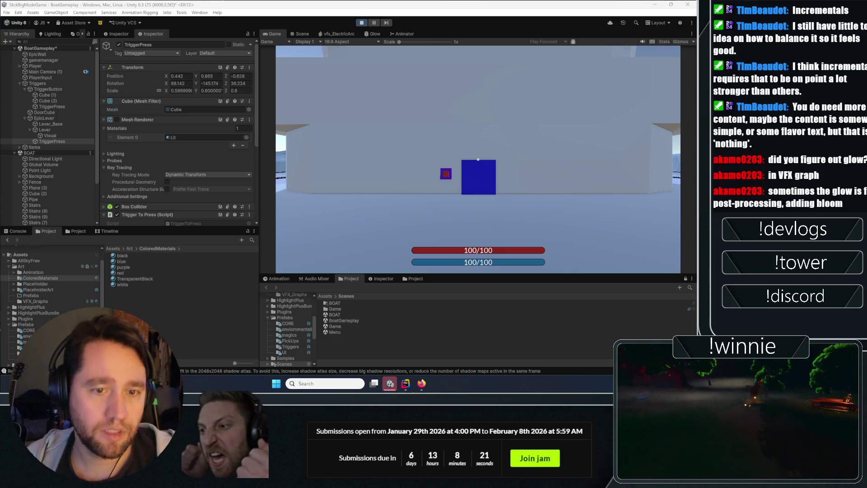
pyautogui.hotkey('alt', 'Tab')
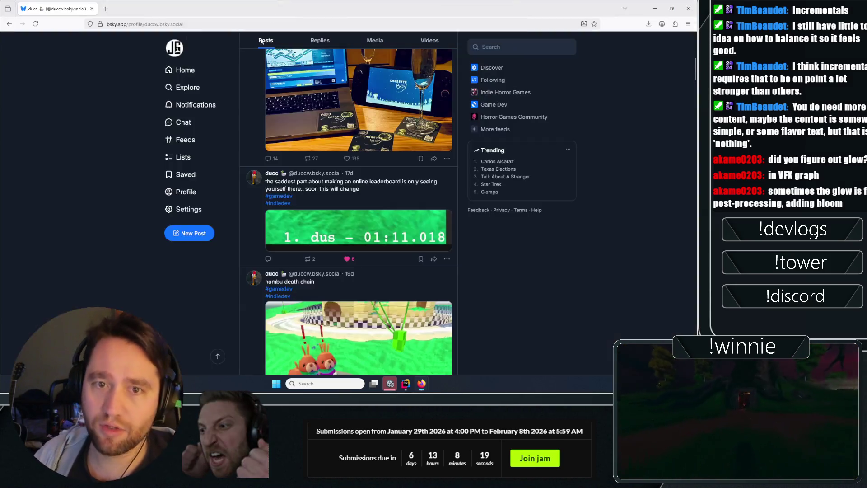
pyautogui.scroll(3, 134, 252)
pyautogui.scroll(-3, 123, 188)
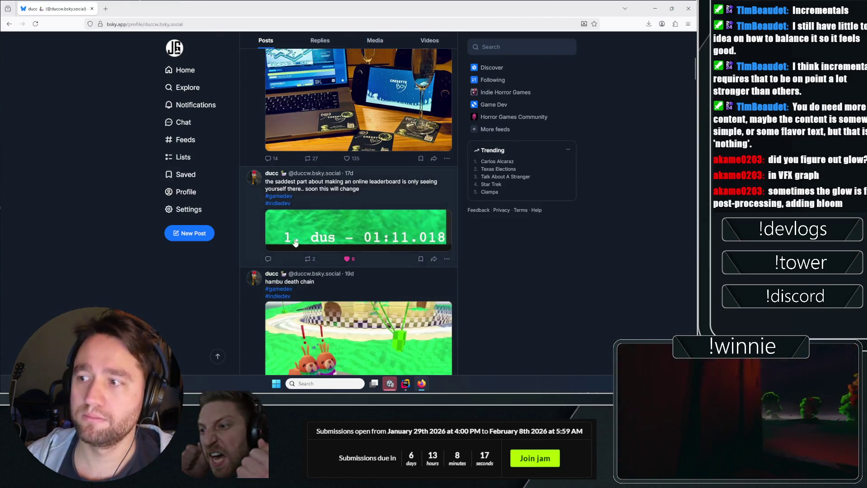
pyautogui.scroll(-2, 102, 172)
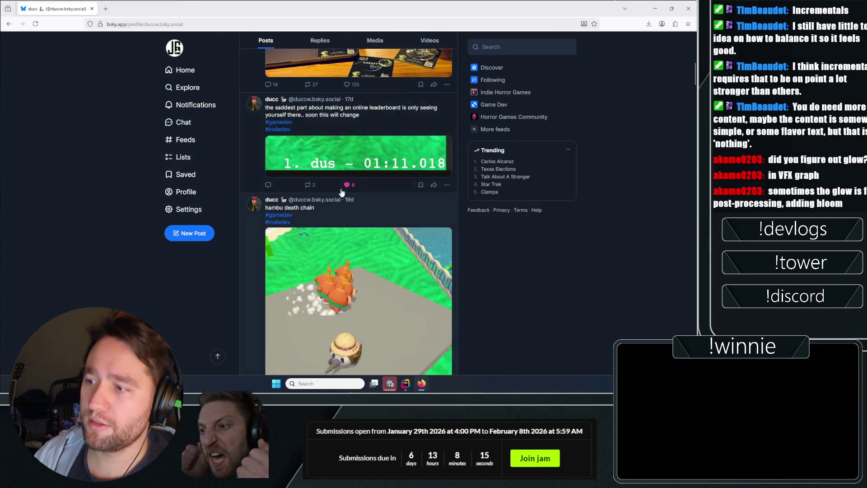
pyautogui.scroll(-2, 113, 112)
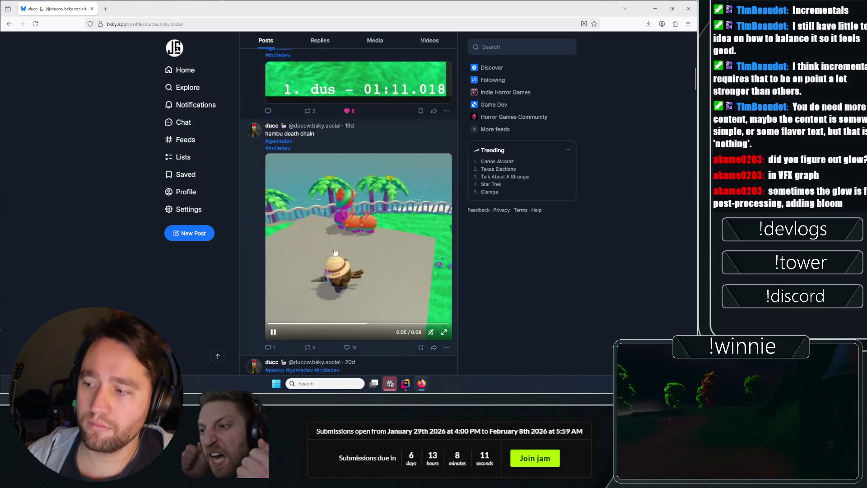
pyautogui.scroll(-2, 460, 227)
pyautogui.hotkey('alt', 'Tab')
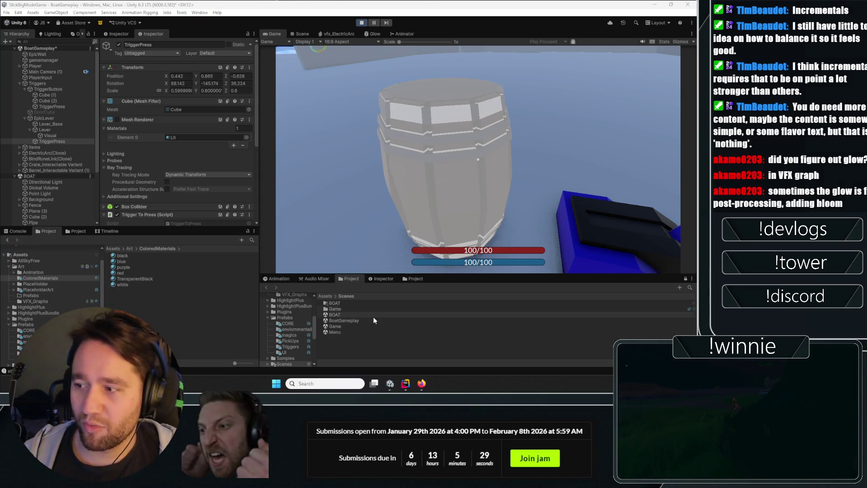
# - Cast the electric-arc spell at the barrel and the boat, then stop Play mode
pyautogui.click(534, 126)
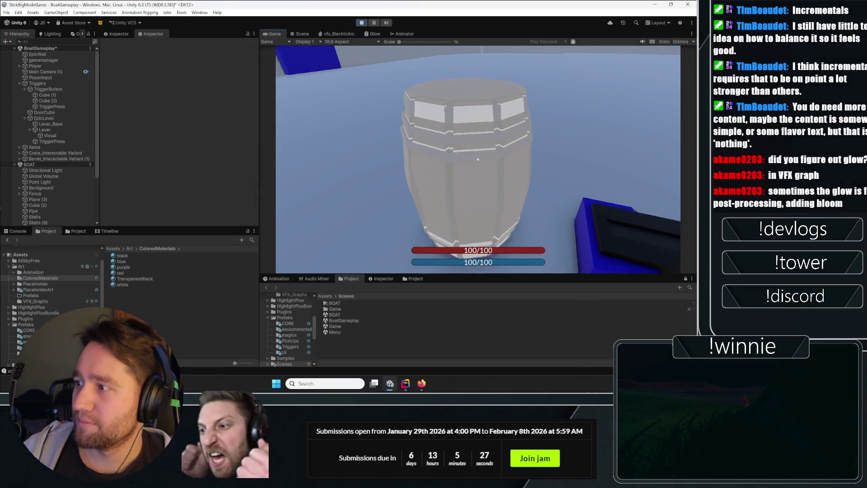
pyautogui.press('r')
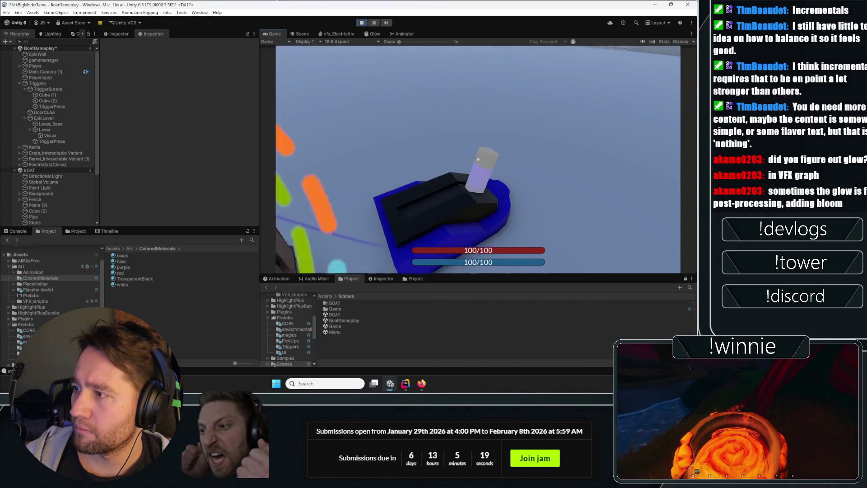
pyautogui.press('r')
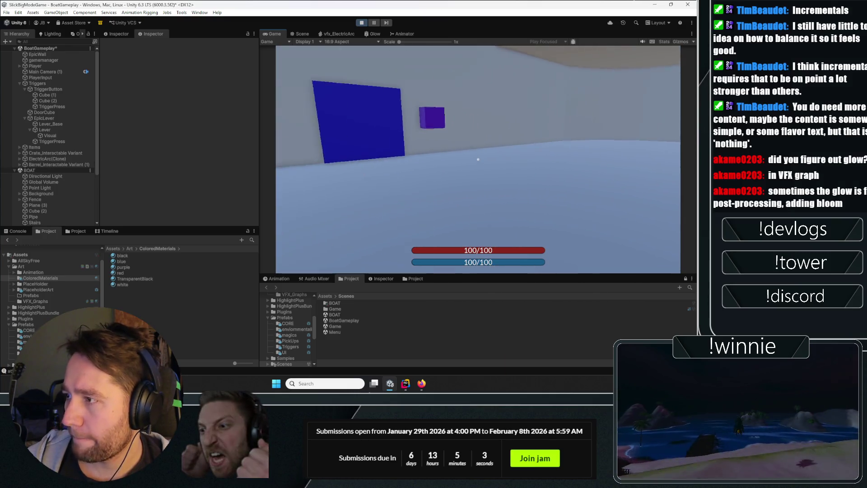
pyautogui.hotkey('ctrl', 'p')
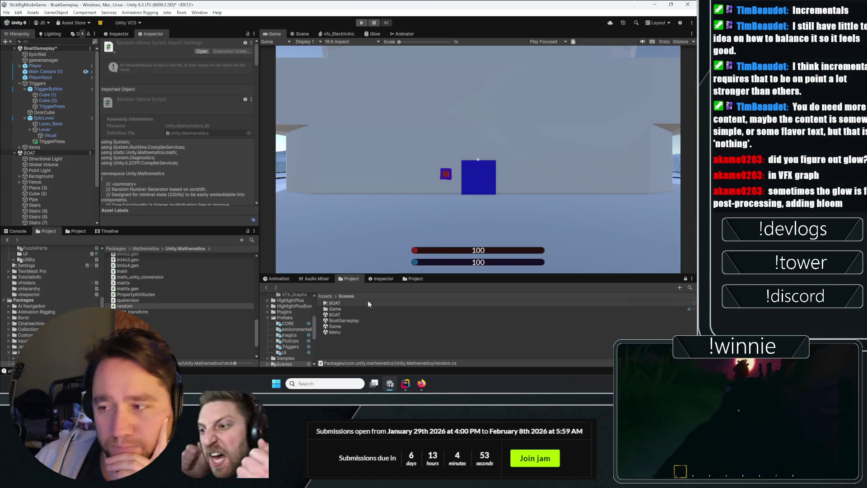
# - Clear the Console log, select EpicLever and return to the Scene view around the lever
pyautogui.click(16, 232)
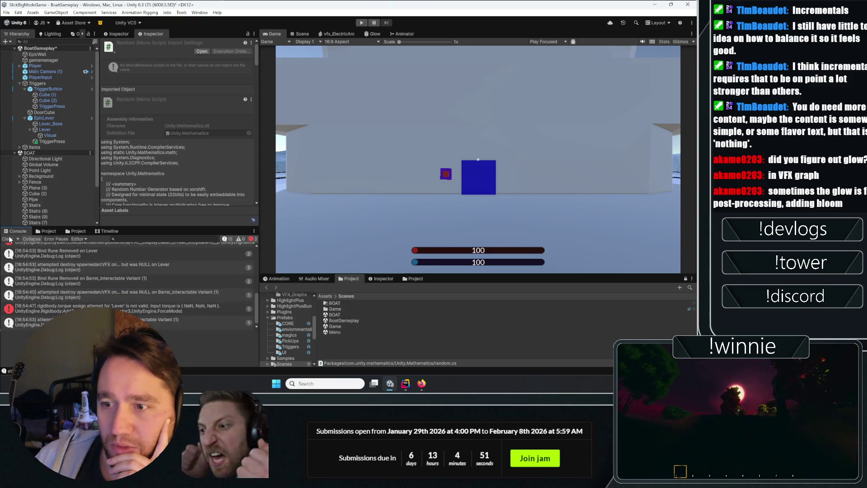
pyautogui.click(8, 239)
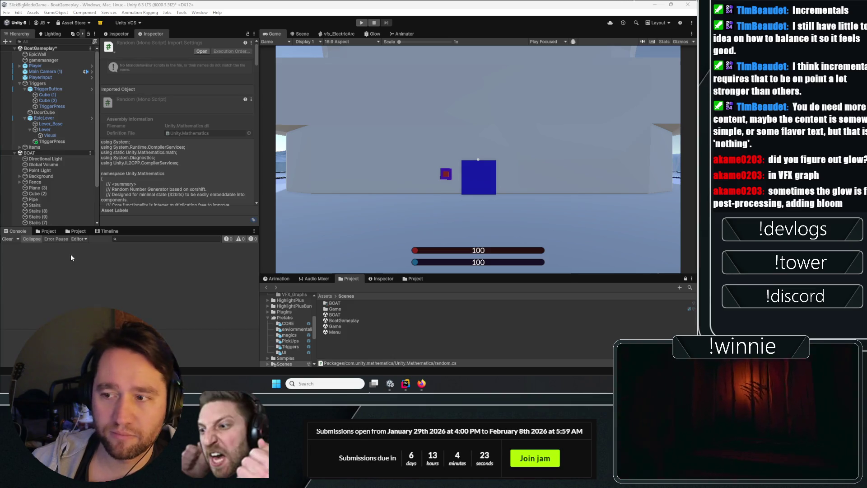
pyautogui.click(369, 351)
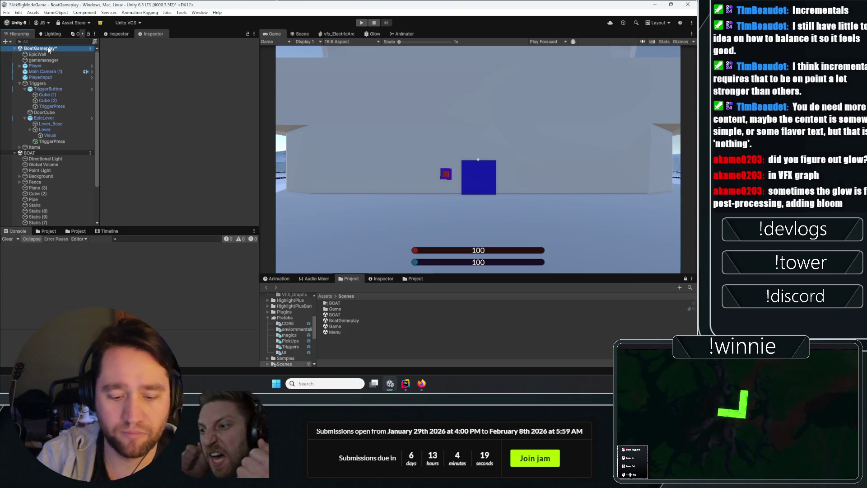
pyautogui.click(50, 117)
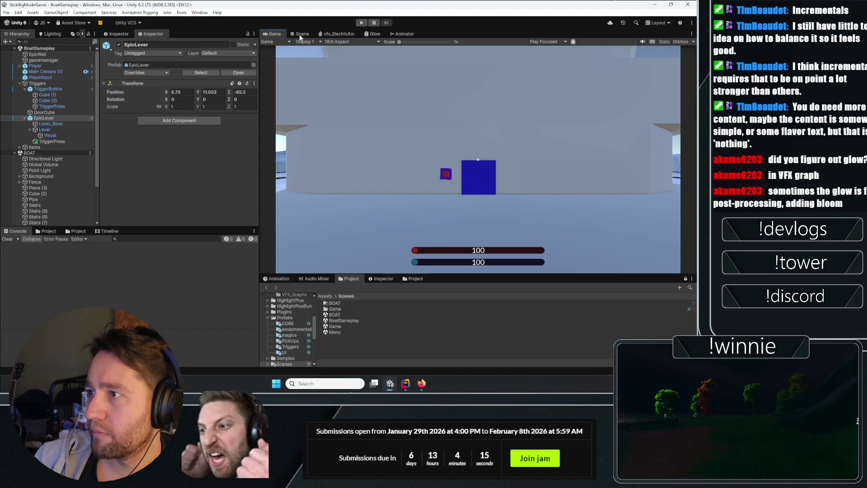
pyautogui.click(300, 34)
pyautogui.moveTo(289, 91); pyautogui.dragTo(403, 111)
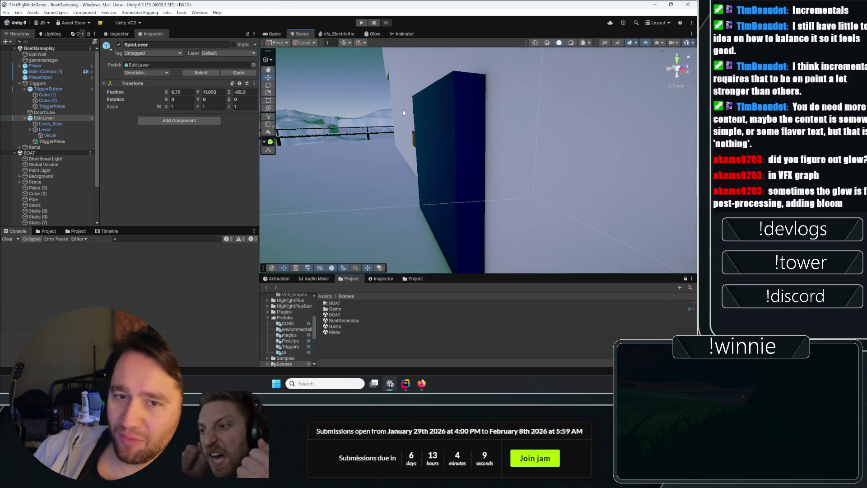
# - Thin the blue DoorCube by setting its Z scale to 0.2
pyautogui.click(470, 170)
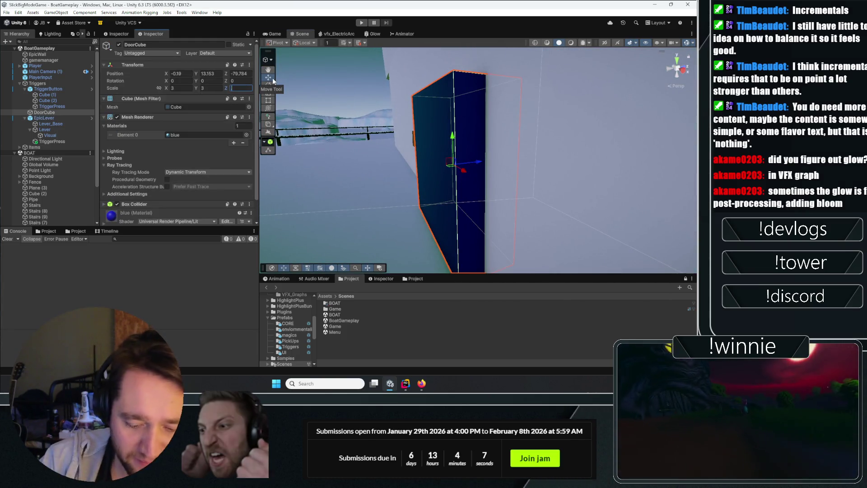
pyautogui.write('0.5')
pyautogui.moveTo(617, 153); pyautogui.dragTo(478, 154)
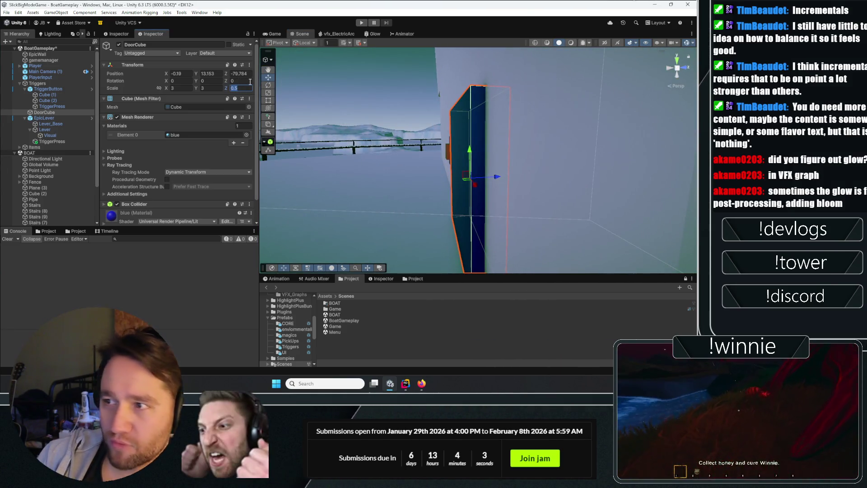
pyautogui.click(241, 89)
pyautogui.write('.3')
pyautogui.press('BackSpace')
pyautogui.write('2')
pyautogui.press('Return')
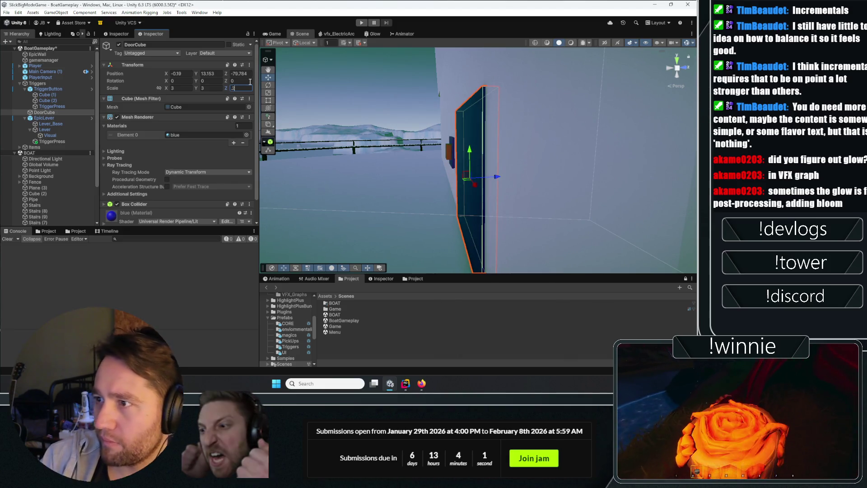
pyautogui.moveTo(384, 122); pyautogui.dragTo(406, 128)
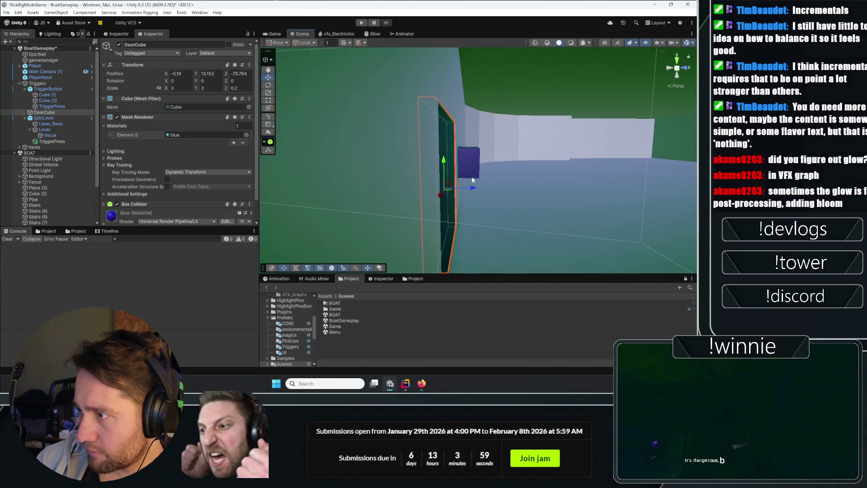
pyautogui.moveTo(472, 188)
pyautogui.mouseDown()
pyautogui.moveTo(548, 183)
pyautogui.moveTo(589, 132)
pyautogui.moveTo(488, 153)
pyautogui.mouseUp()
pyautogui.moveTo(429, 189); pyautogui.dragTo(439, 200)
pyautogui.click(439, 200)
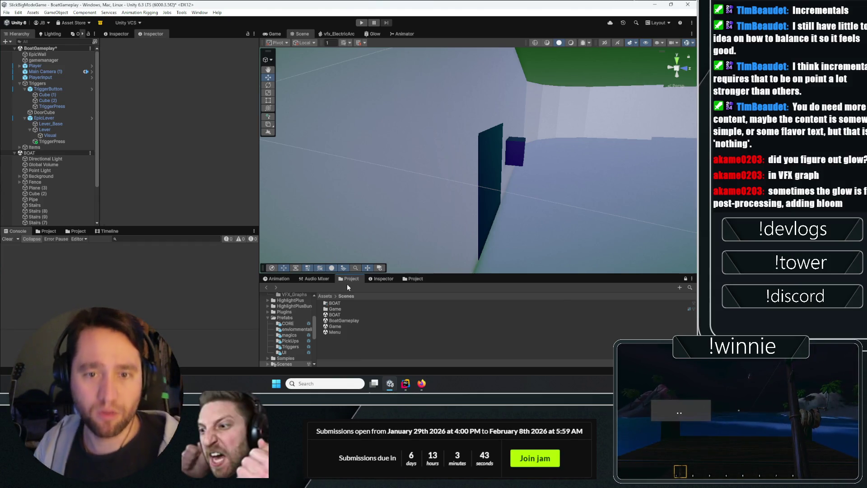
# - Fly into the green room and select the TriggerButton
pyautogui.moveTo(377, 150)
pyautogui.mouseDown()
pyautogui.moveTo(494, 87)
pyautogui.moveTo(444, 121)
pyautogui.mouseUp()
pyautogui.moveTo(482, 120)
pyautogui.mouseDown()
pyautogui.moveTo(578, 69)
pyautogui.moveTo(499, 135)
pyautogui.mouseUp()
pyautogui.click(499, 135)
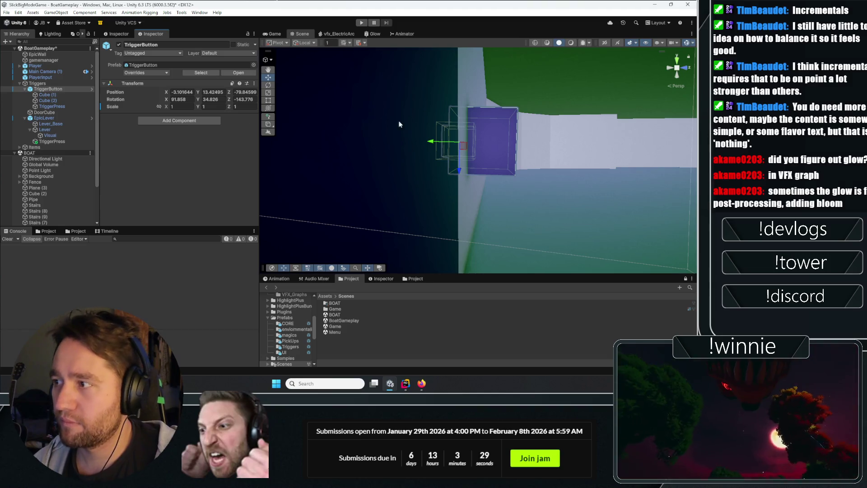
# - Set the trigger button's Cube (1) to a Y scale of 0.5
pyautogui.click(213, 106)
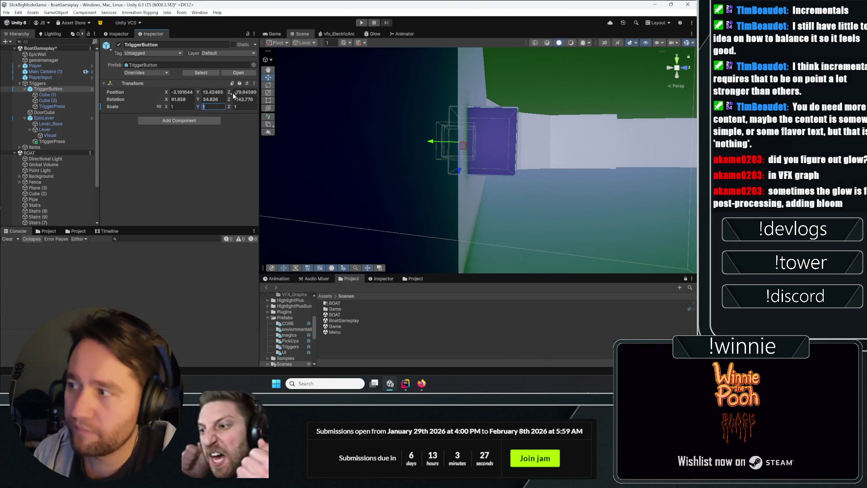
pyautogui.write('.5')
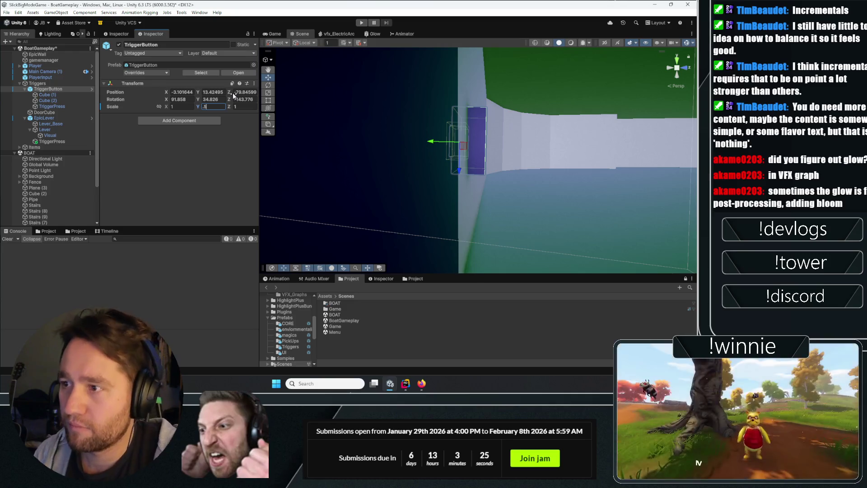
pyautogui.press('Escape')
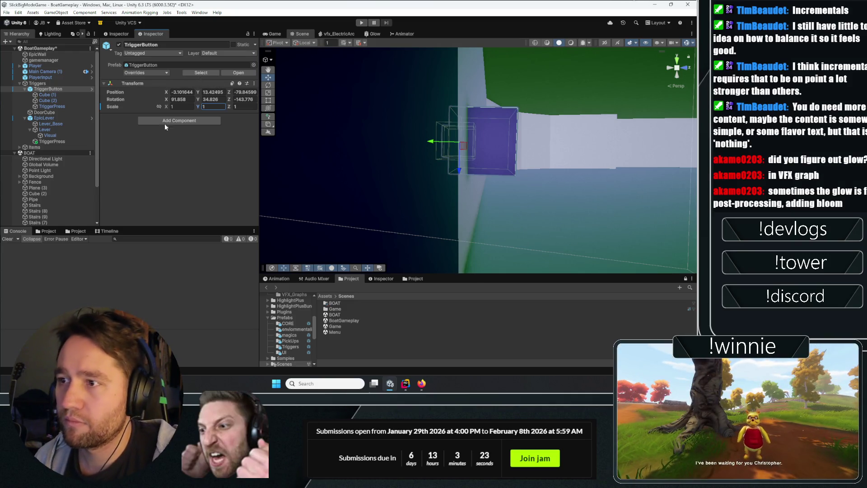
pyautogui.click(67, 96)
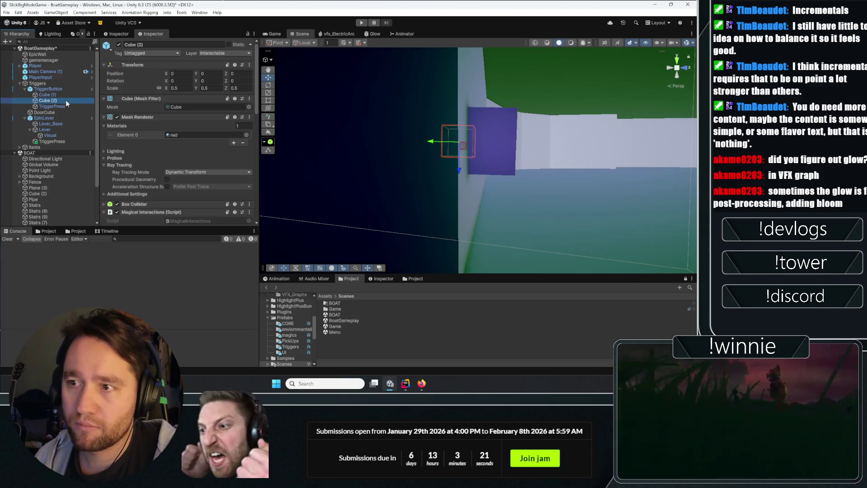
pyautogui.click(65, 99)
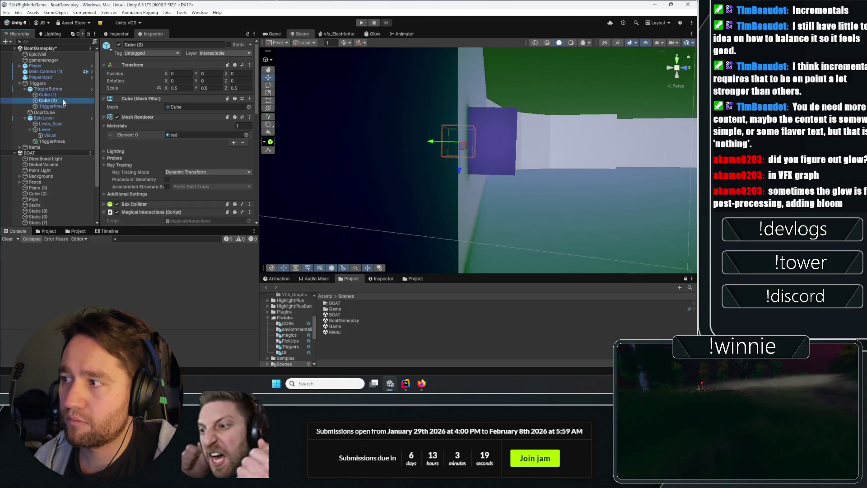
pyautogui.click(203, 88)
pyautogui.write('6')
pyautogui.press('Return')
# - Thin Cube (1) further to a Y scale of 0.3
pyautogui.moveTo(456, 108)
pyautogui.mouseDown()
pyautogui.moveTo(432, 93)
pyautogui.moveTo(500, 158)
pyautogui.moveTo(457, 155)
pyautogui.mouseUp()
pyautogui.press('f')
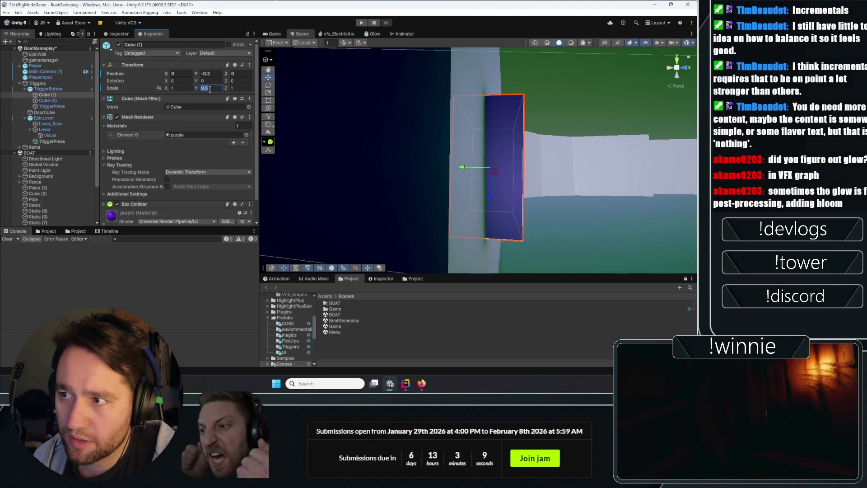
pyautogui.press('BackSpace')
pyautogui.write('3')
pyautogui.press('Return')
pyautogui.moveTo(456, 163)
pyautogui.mouseDown()
pyautogui.moveTo(481, 179)
pyautogui.moveTo(471, 188)
pyautogui.moveTo(507, 199)
pyautogui.moveTo(492, 185)
pyautogui.moveTo(477, 123)
pyautogui.mouseUp()
# - Raise the red Cube (2) slightly along its Y axis
pyautogui.click(507, 199)
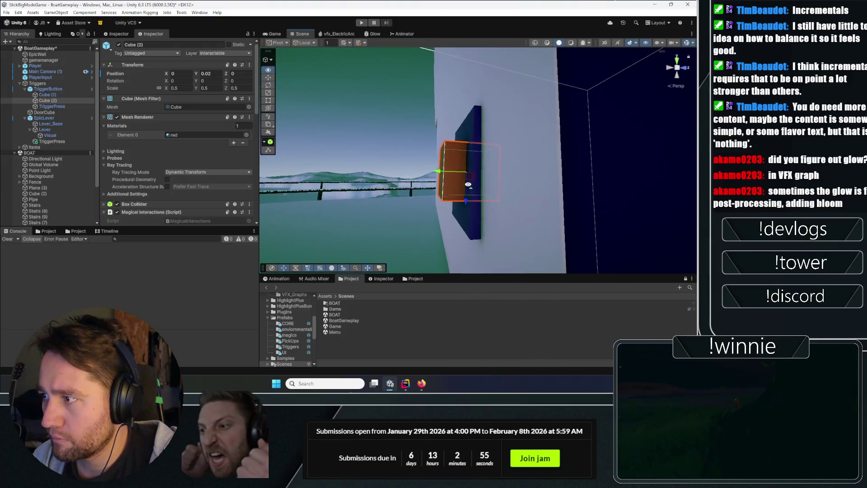
pyautogui.click(460, 161)
pyautogui.moveTo(460, 162); pyautogui.dragTo(398, 183)
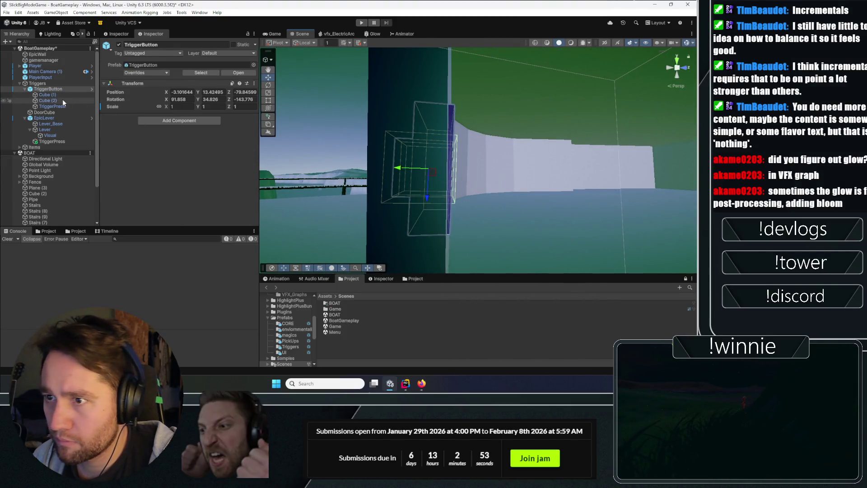
pyautogui.click(50, 95)
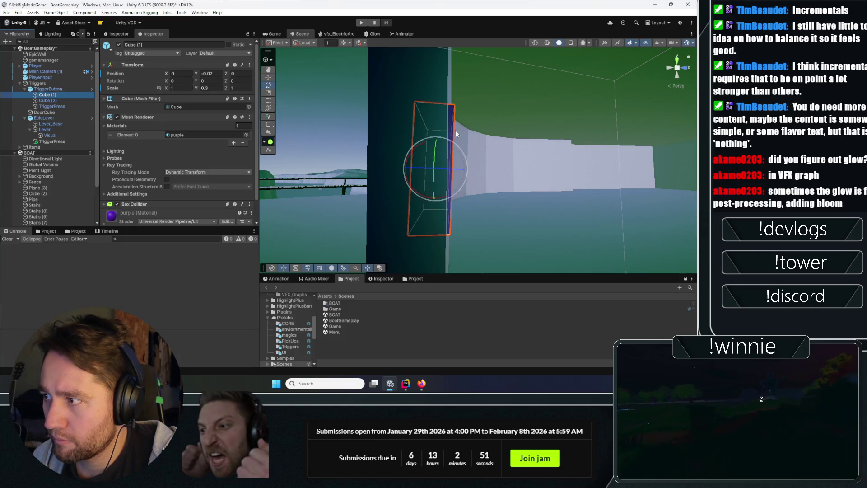
pyautogui.moveTo(457, 144); pyautogui.dragTo(429, 160)
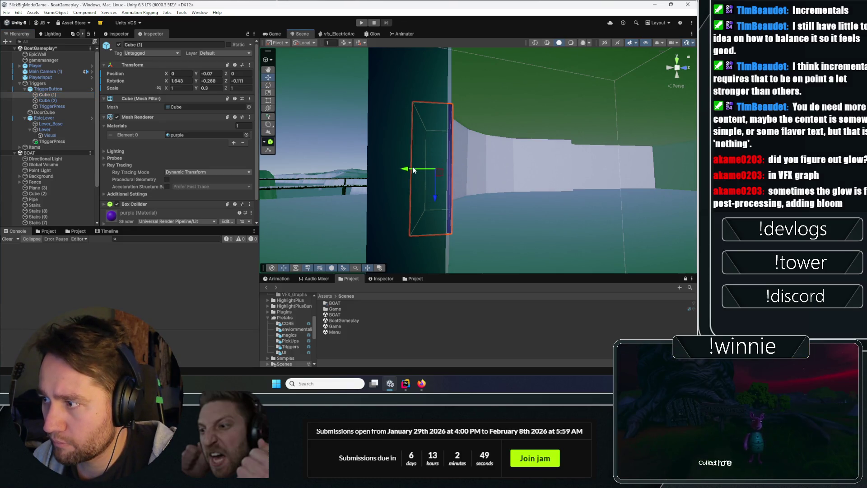
pyautogui.click(413, 170)
pyautogui.moveTo(402, 169); pyautogui.dragTo(395, 169)
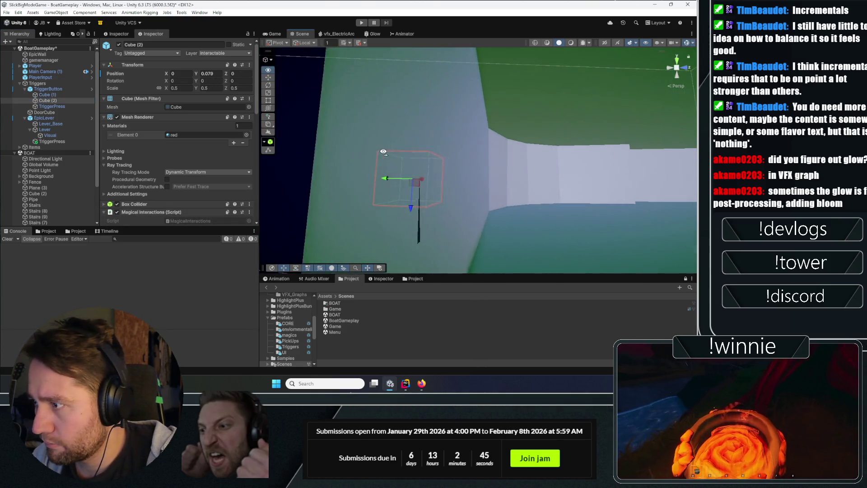
# - Raise the TriggerPress cube to about Y 0.069, then start Play mode
pyautogui.click(66, 95)
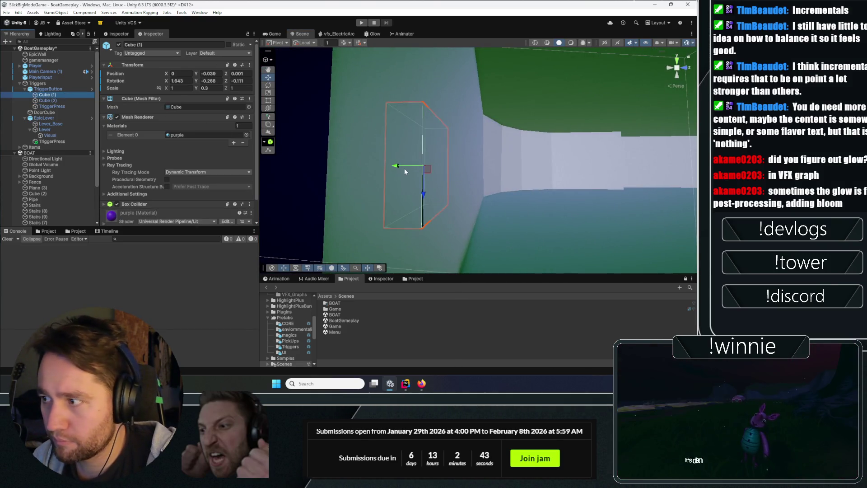
pyautogui.press('f')
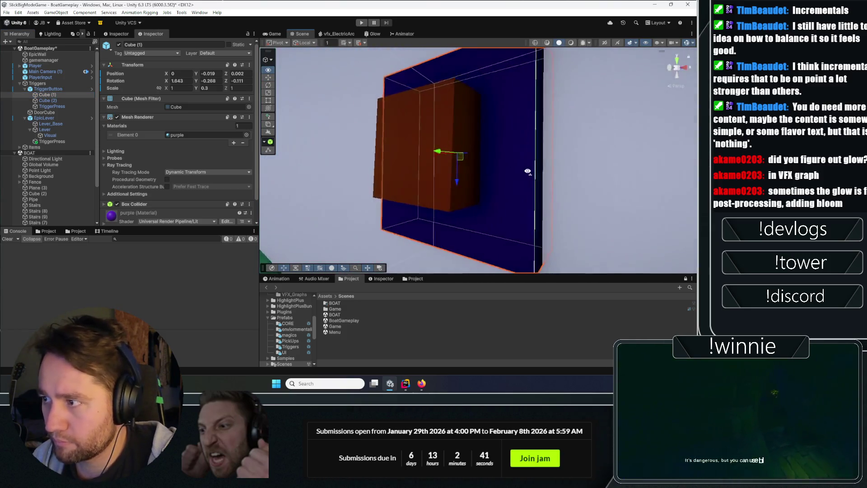
pyautogui.click(64, 105)
pyautogui.press('f')
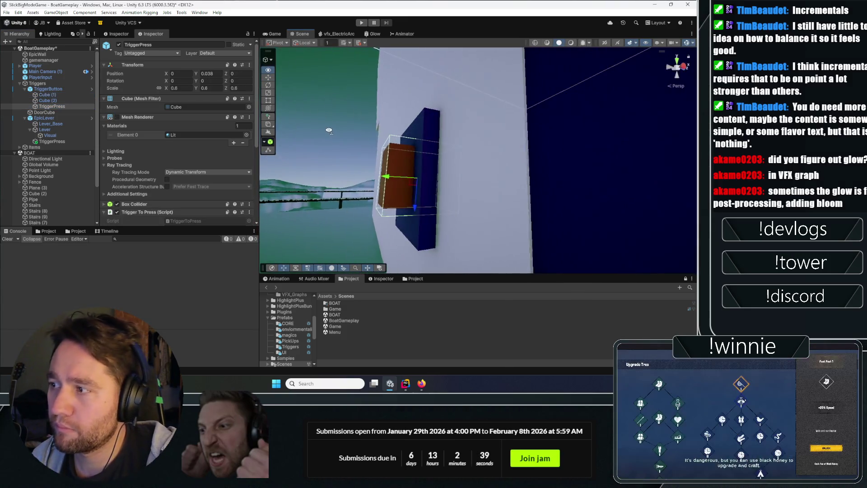
pyautogui.moveTo(385, 179)
pyautogui.mouseDown()
pyautogui.moveTo(610, 179)
pyautogui.moveTo(533, 194)
pyautogui.mouseUp()
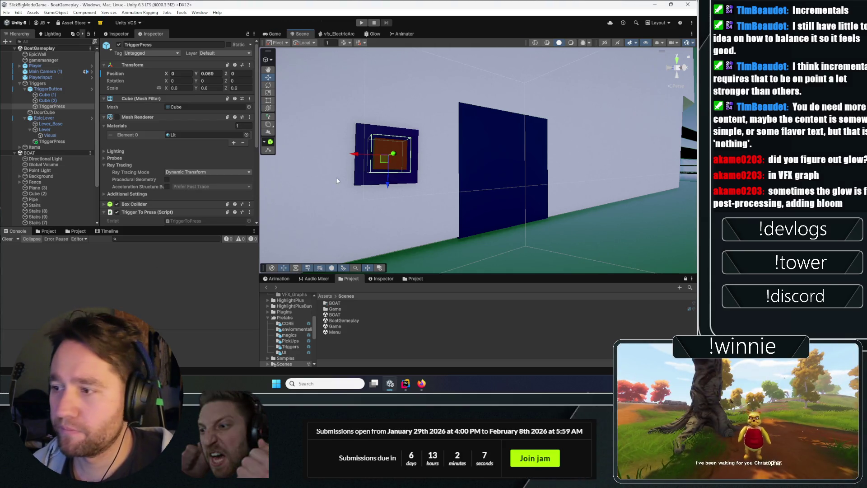
pyautogui.click(271, 34)
pyautogui.hotkey('ctrl', 'p')
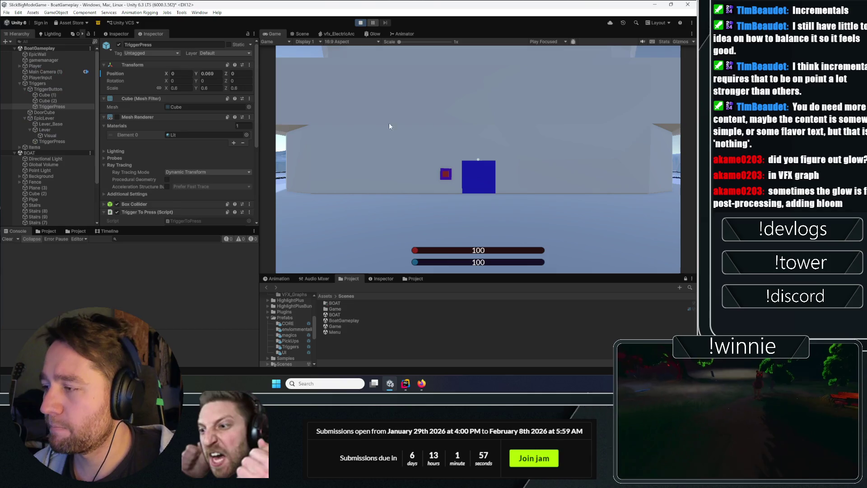
# - Pick up and drop the crate, then carry the spoon and drop it to fire the trigger
pyautogui.moveTo(478, 159)
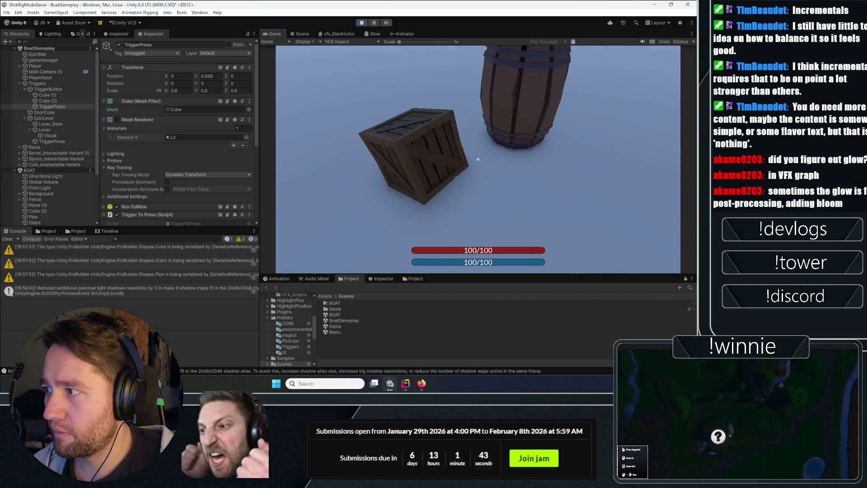
pyautogui.press('s')
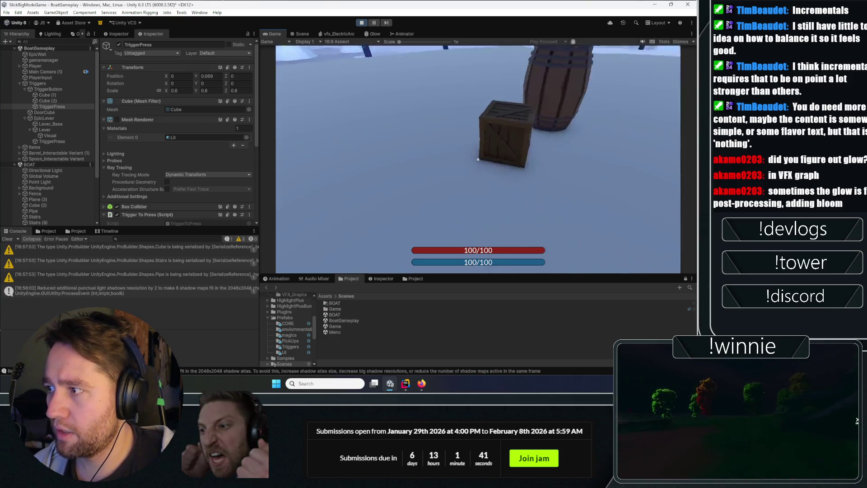
pyautogui.press('w')
pyautogui.press('e')
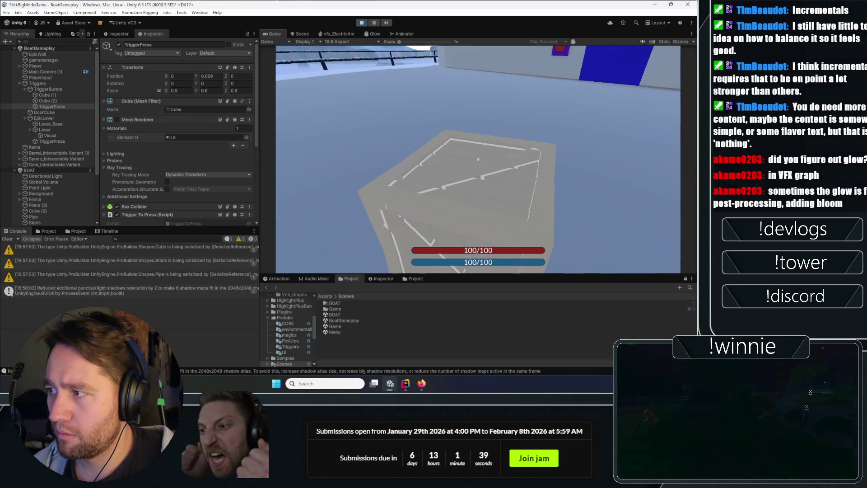
pyautogui.press('e')
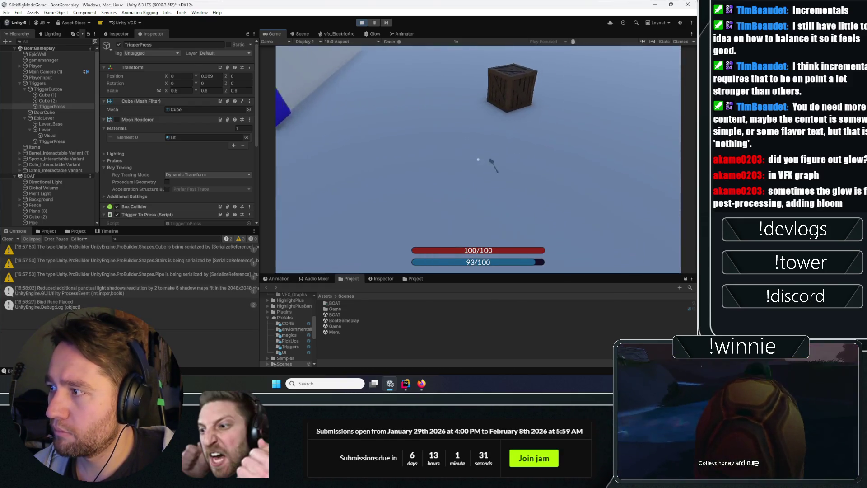
pyautogui.press('e')
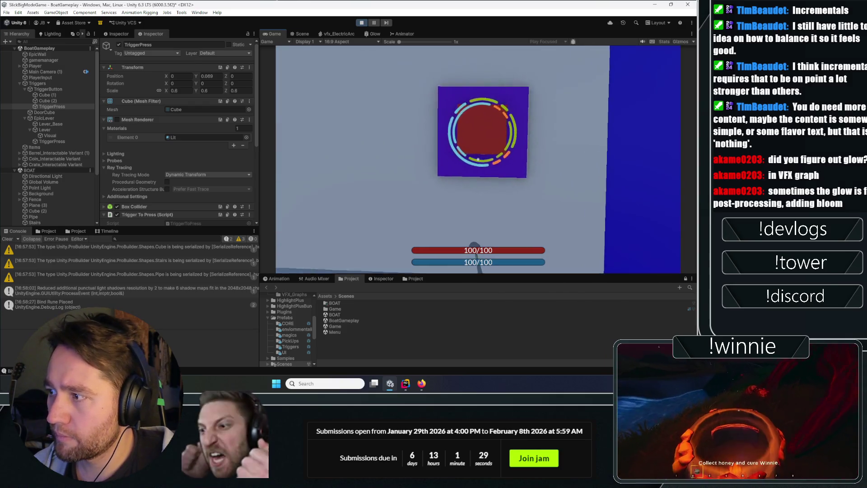
pyautogui.click(478, 159)
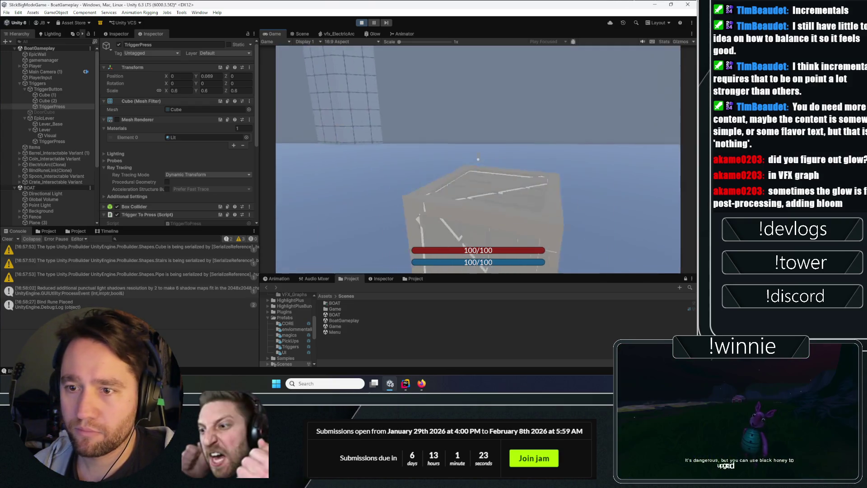
# - Carry the crate again and set it down beside the boat
pyautogui.click(477, 159)
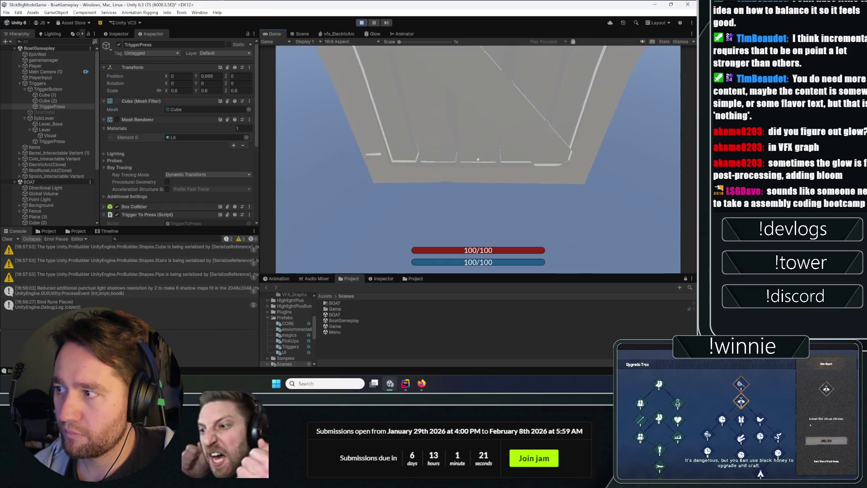
pyautogui.click(478, 159)
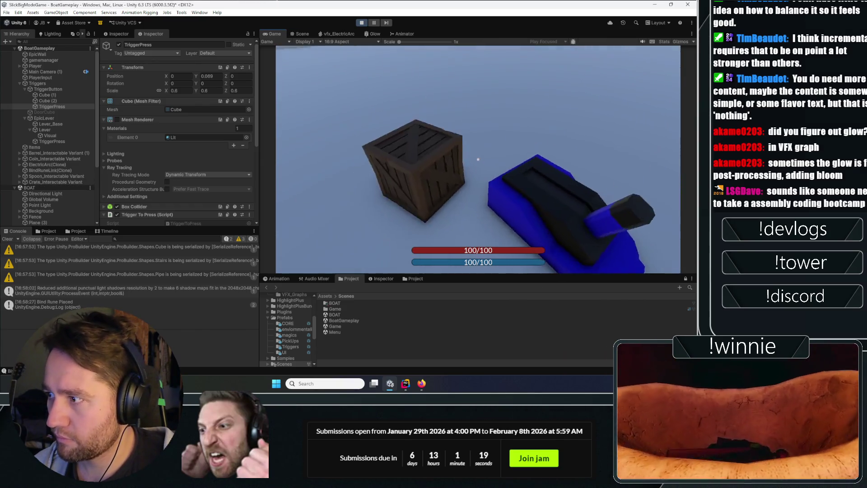
pyautogui.click(478, 158)
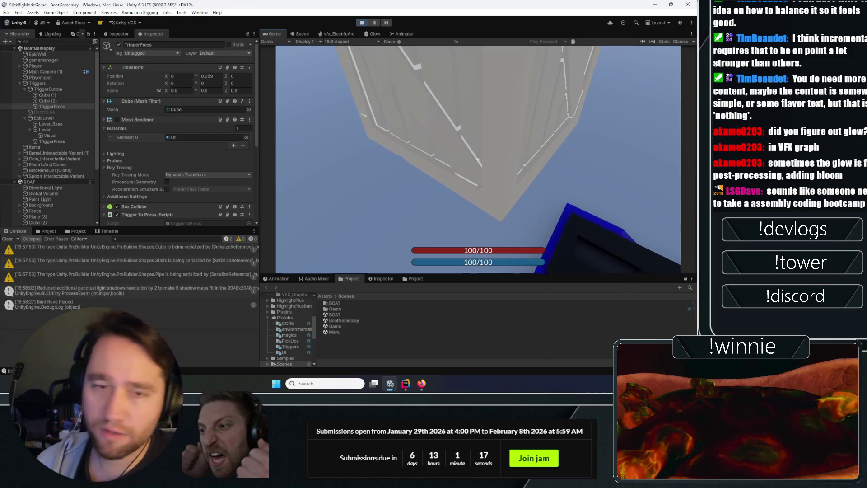
pyautogui.click(478, 159)
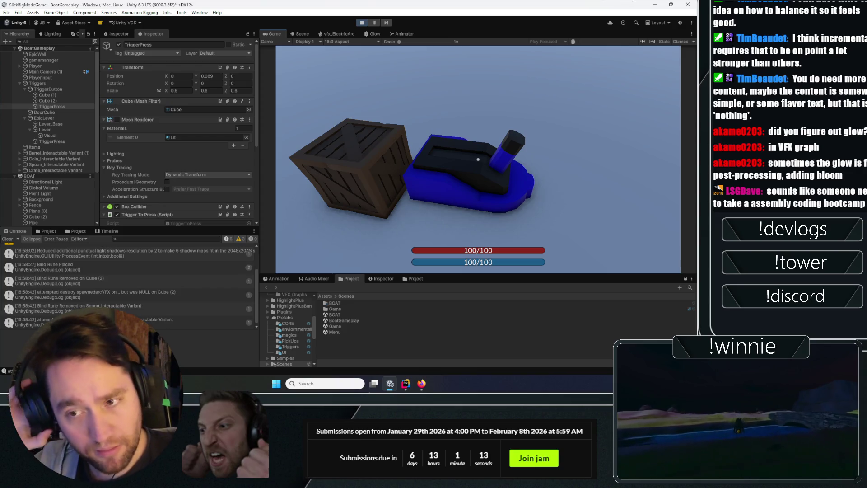
# - Cast bind runes with R on the boat, crate and lever, walk to the stairs, and stop Play mode
pyautogui.click(478, 159)
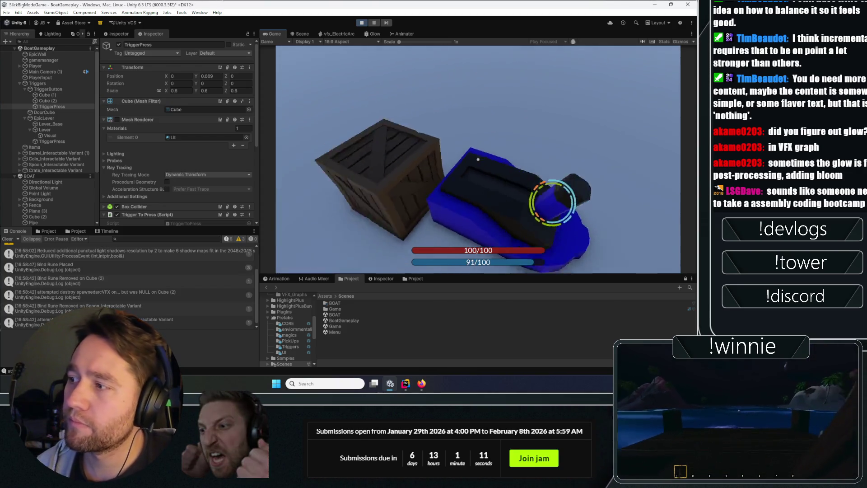
pyautogui.press('r')
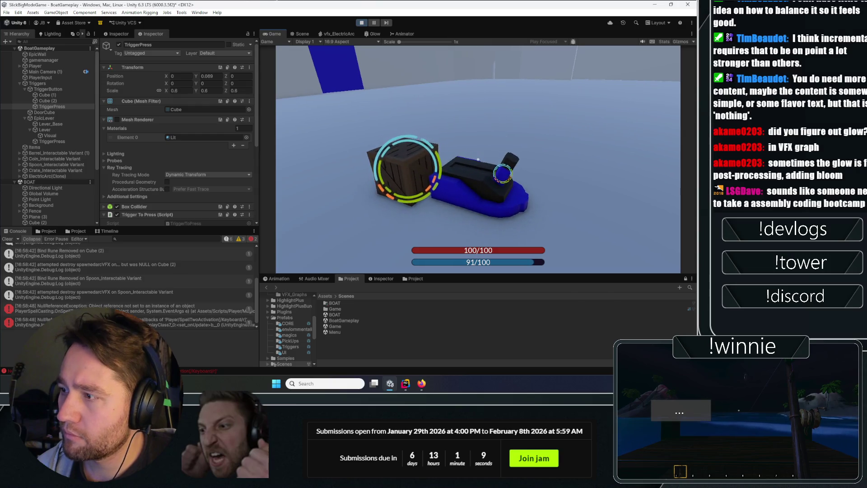
pyautogui.press('w')
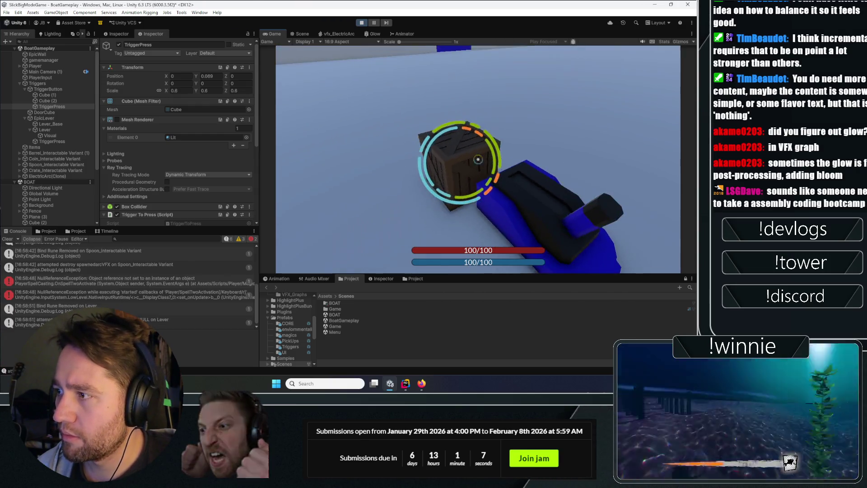
pyautogui.click(478, 159)
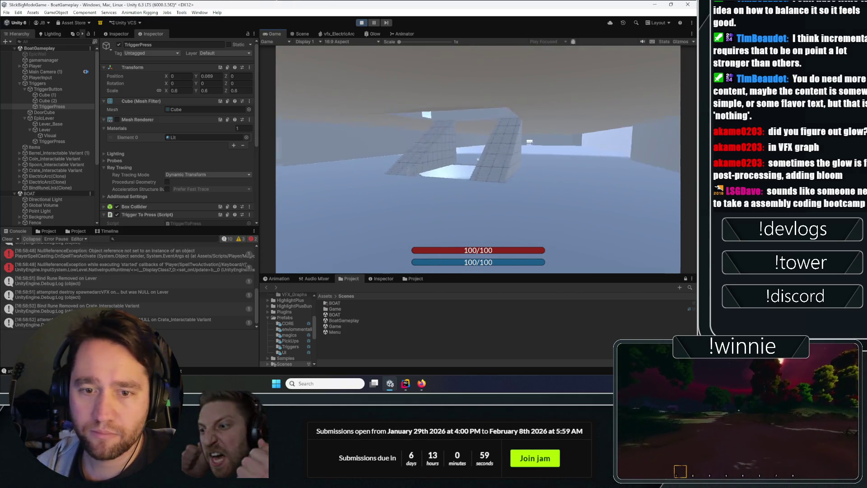
pyautogui.press('w')
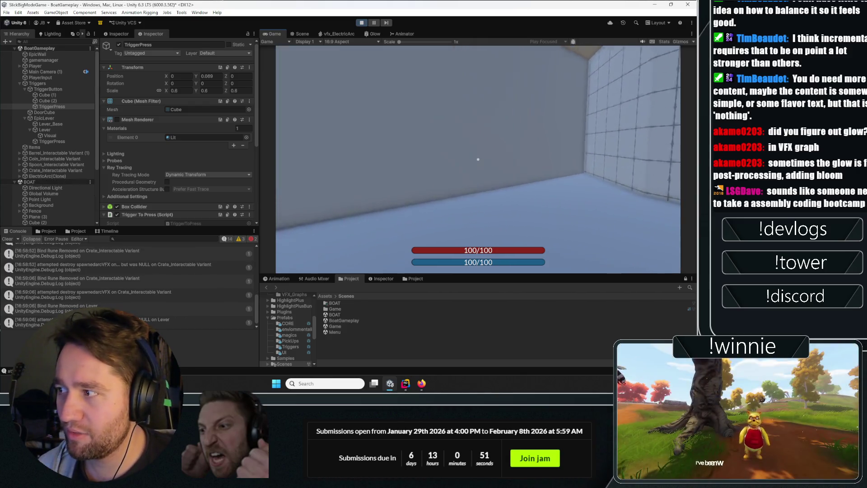
pyautogui.click(361, 23)
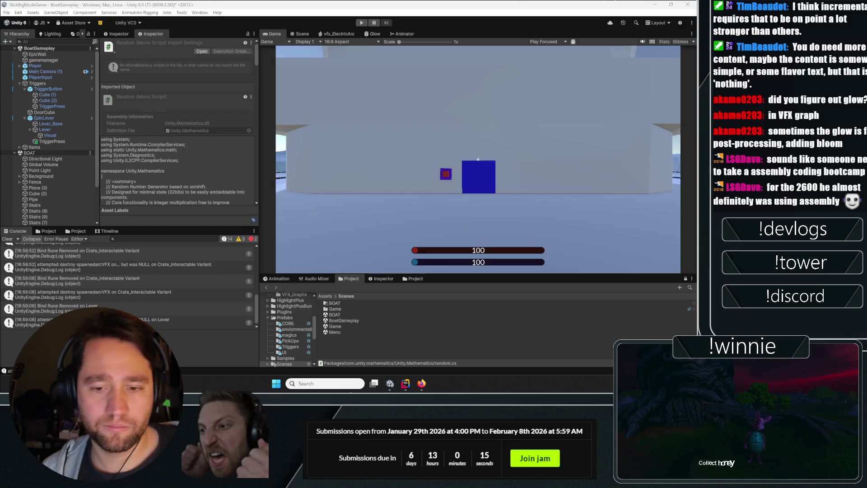
# - Close Discord, clear the Console, and drag the Game view splitter up to enlarge the bottom panel
pyautogui.hotkey('alt', 'F4')
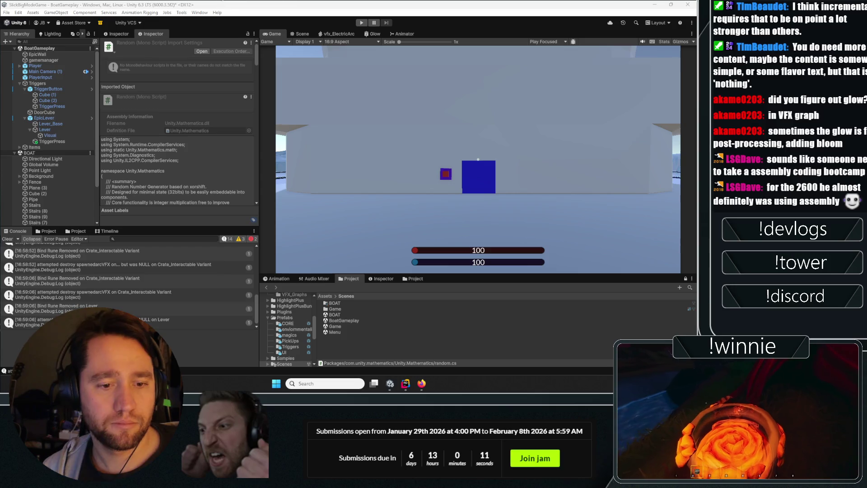
pyautogui.click(7, 239)
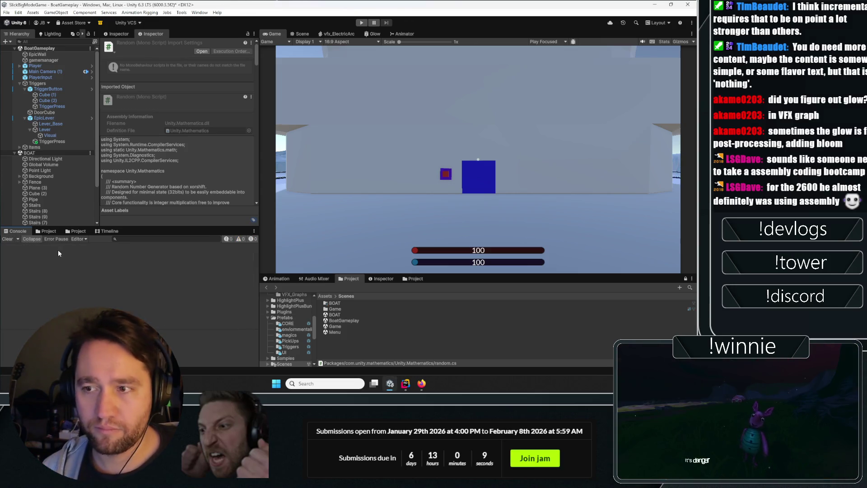
pyautogui.moveTo(96, 115); pyautogui.dragTo(107, 229)
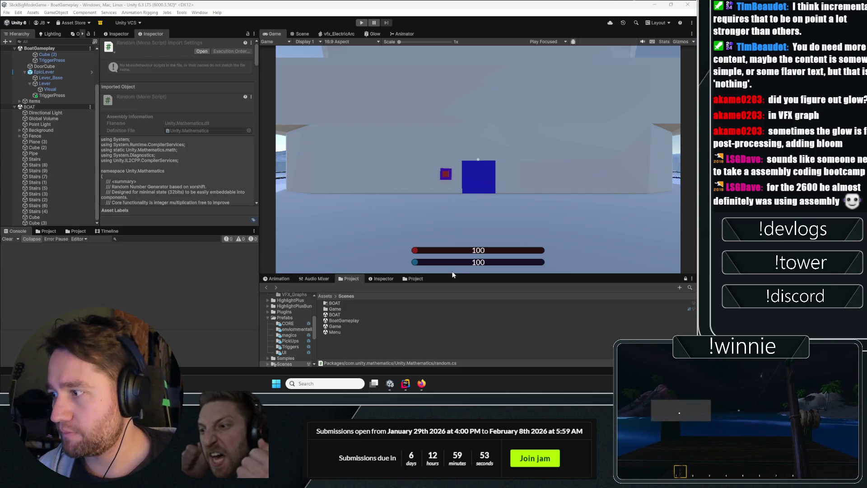
pyautogui.moveTo(453, 274); pyautogui.dragTo(453, 266)
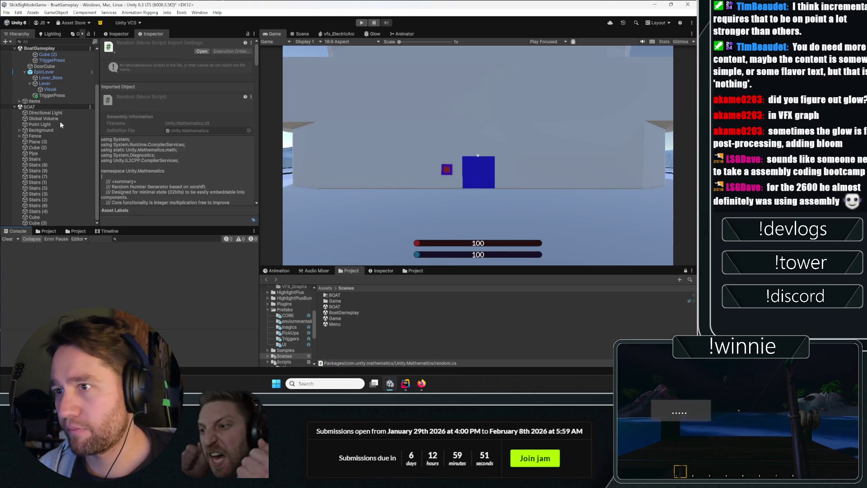
pyautogui.scroll(3, 61, 124)
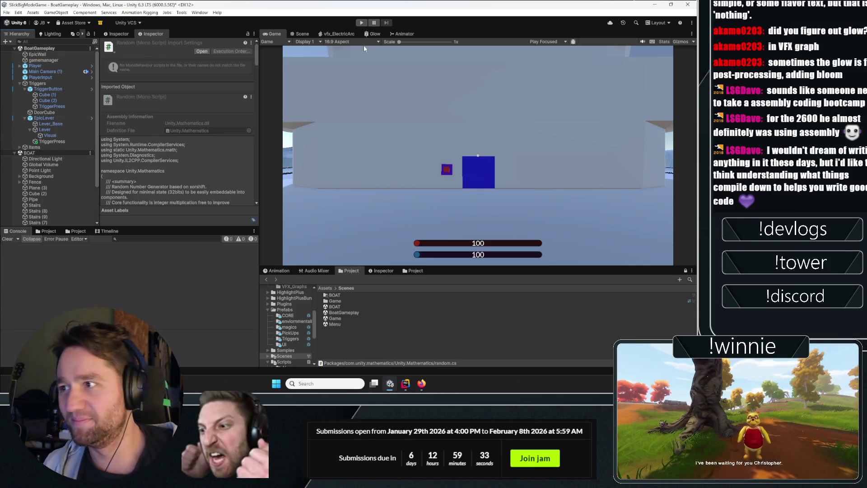
# - Play-test by throwing the held crate and spoon, then stop Play mode
pyautogui.click(361, 22)
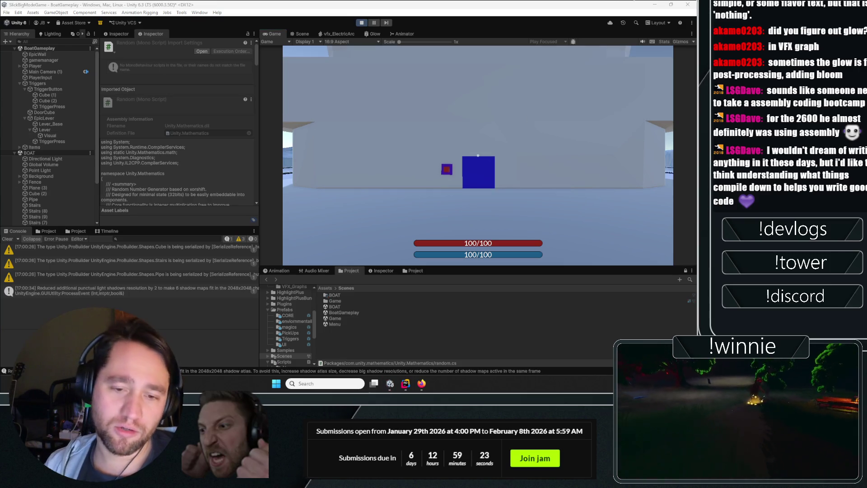
pyautogui.click(459, 122)
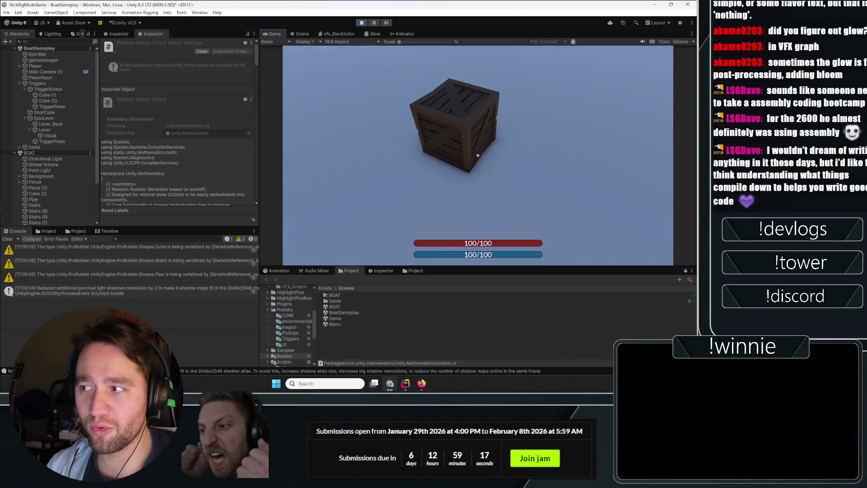
pyautogui.click(477, 155)
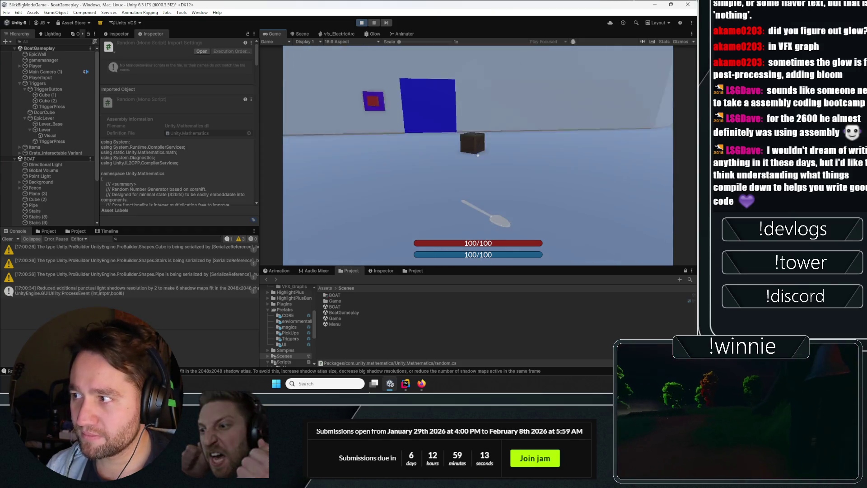
pyautogui.click(477, 155)
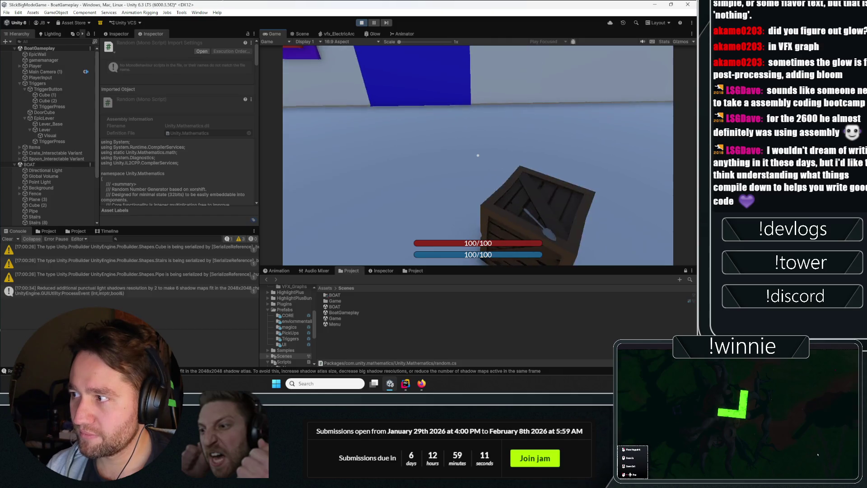
pyautogui.click(361, 23)
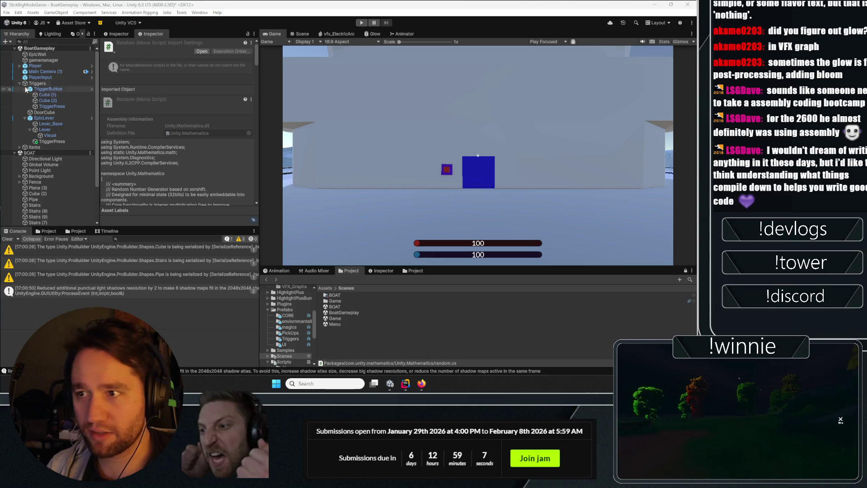
# - Expand Items in the Hierarchy and select Coin_Interactable Variant
pyautogui.click(20, 147)
pyautogui.scroll(-2, 42, 124)
pyautogui.click(49, 120)
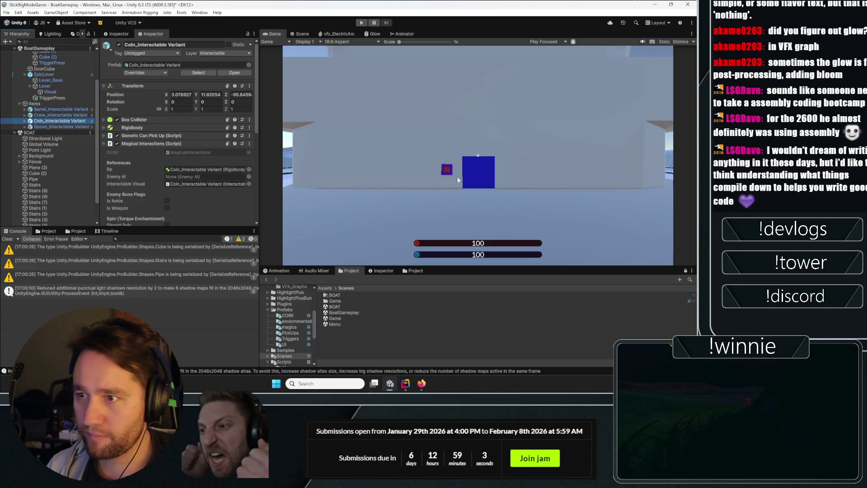
# - In the Scene view, frame the coin and raise it a little
pyautogui.click(303, 34)
pyautogui.press('f')
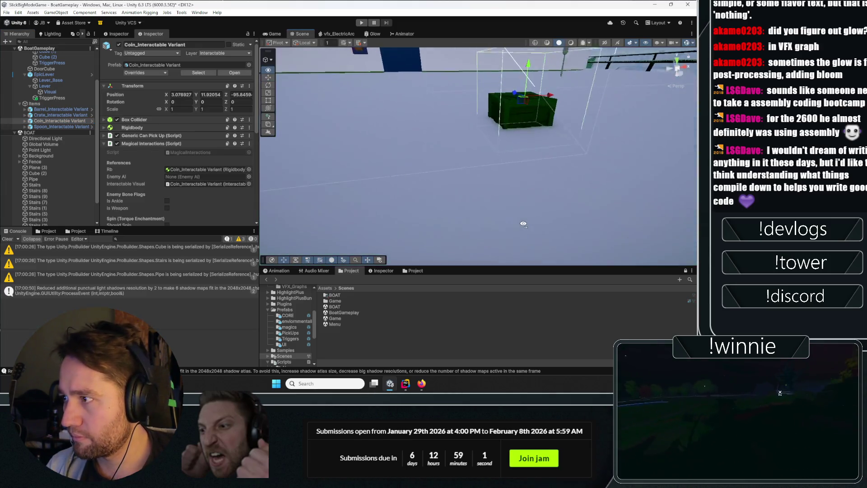
pyautogui.moveTo(489, 131)
pyautogui.mouseDown()
pyautogui.moveTo(490, 48)
pyautogui.moveTo(412, 99)
pyautogui.mouseUp()
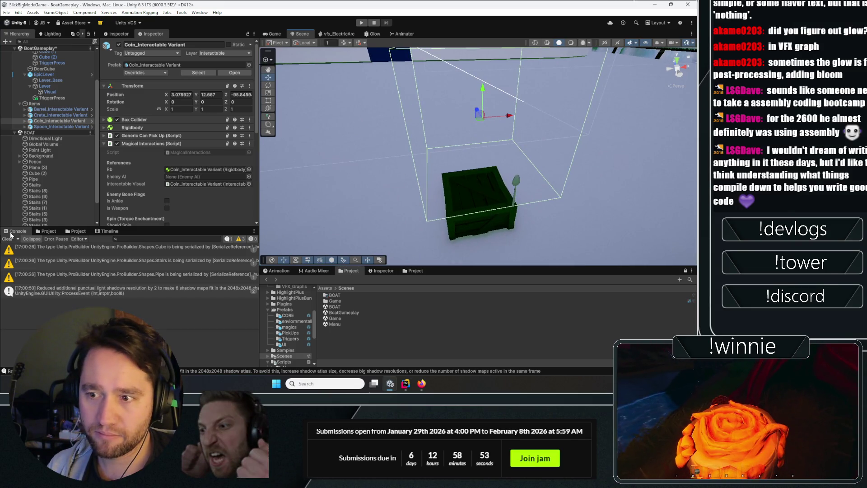
# - Open the Game scene additively and apply all of the coin's prefab overrides
pyautogui.rightClick(341, 318)
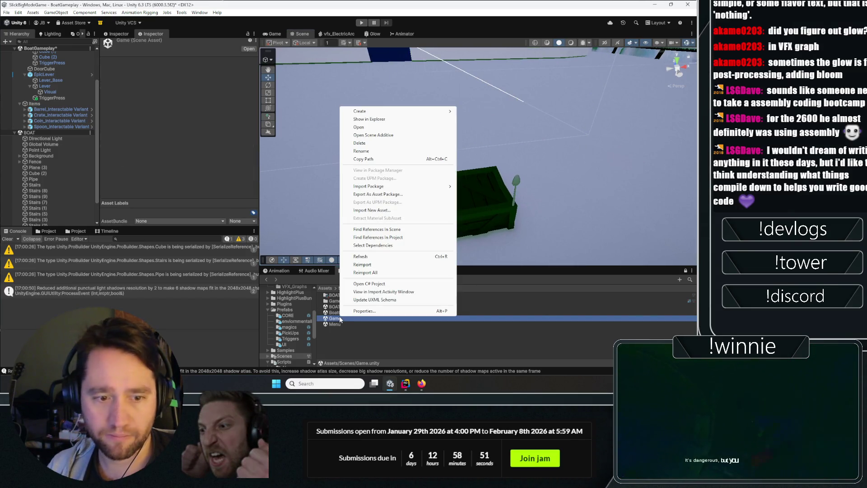
pyautogui.click(373, 135)
pyautogui.scroll(-5, 30, 158)
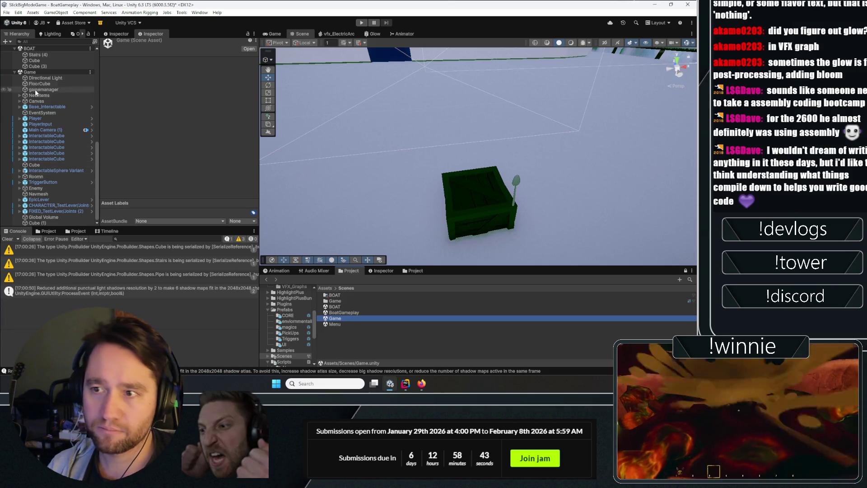
pyautogui.click(19, 96)
pyautogui.click(43, 117)
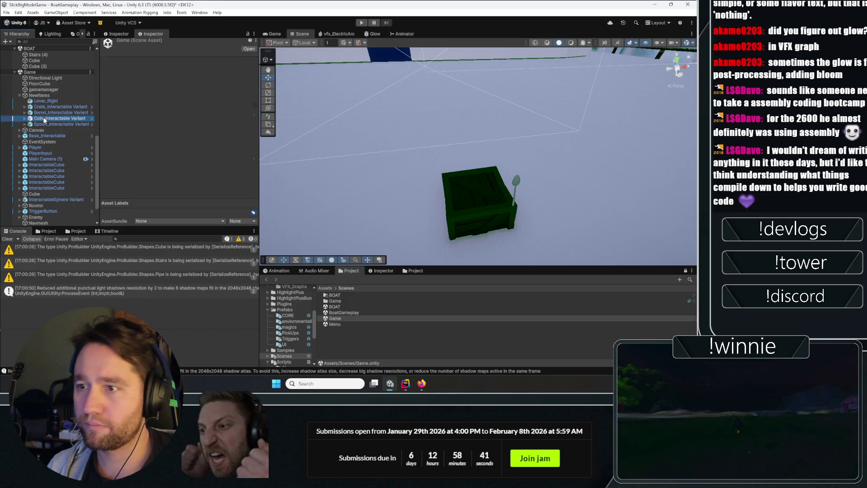
pyautogui.press('f')
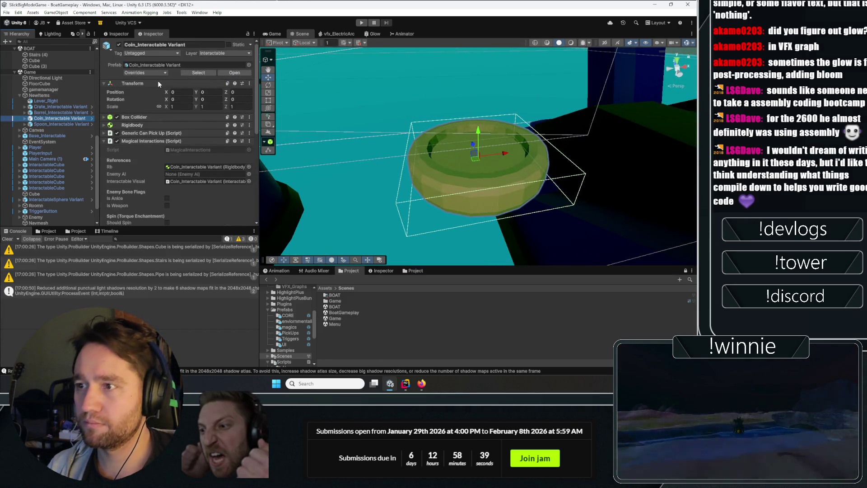
pyautogui.click(154, 72)
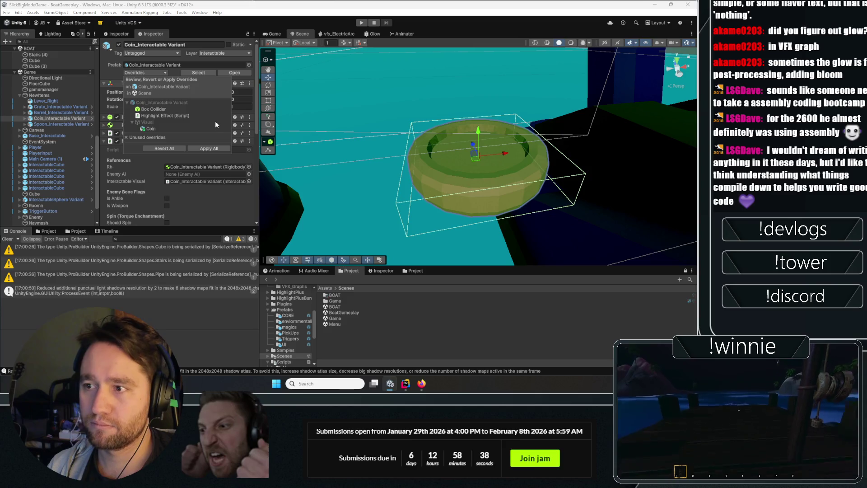
pyautogui.click(213, 150)
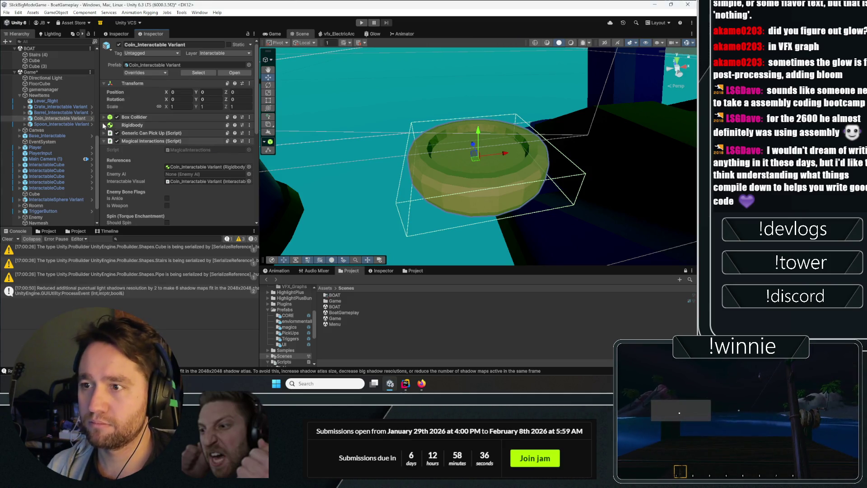
# - Unload the Game scene and reselect the coin variant in the boat level
pyautogui.click(35, 73)
pyautogui.click(91, 74)
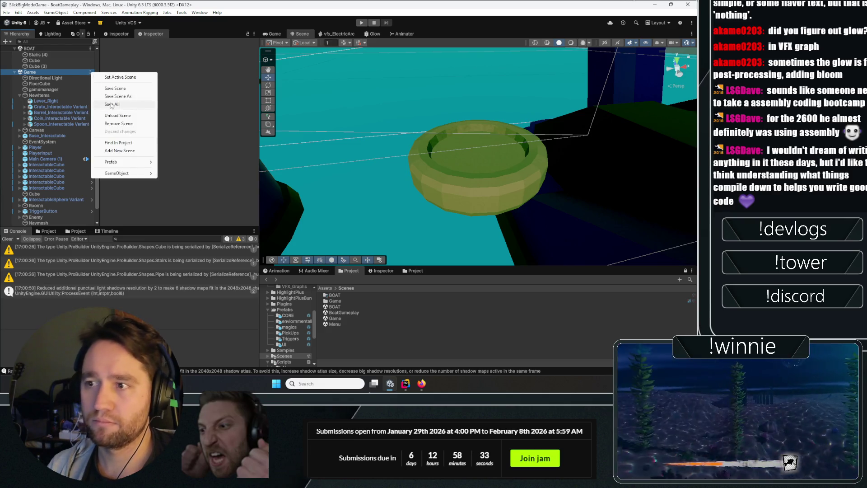
pyautogui.click(118, 116)
pyautogui.scroll(3, 47, 91)
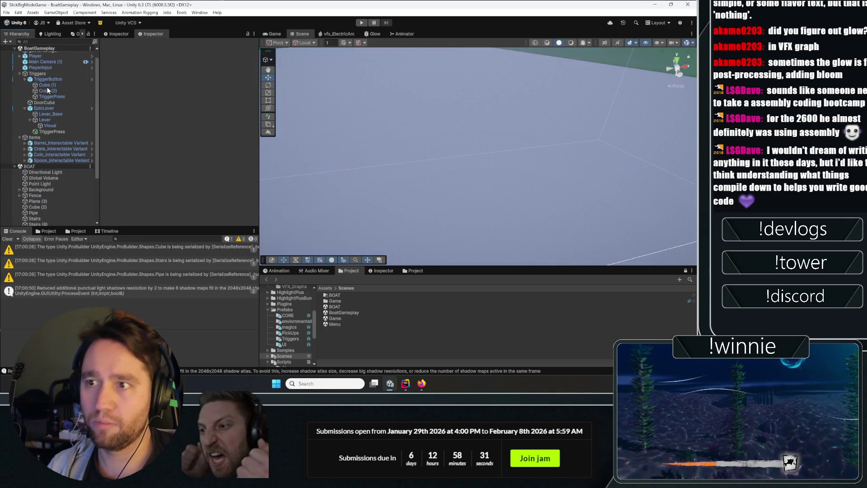
pyautogui.doubleClick(41, 154)
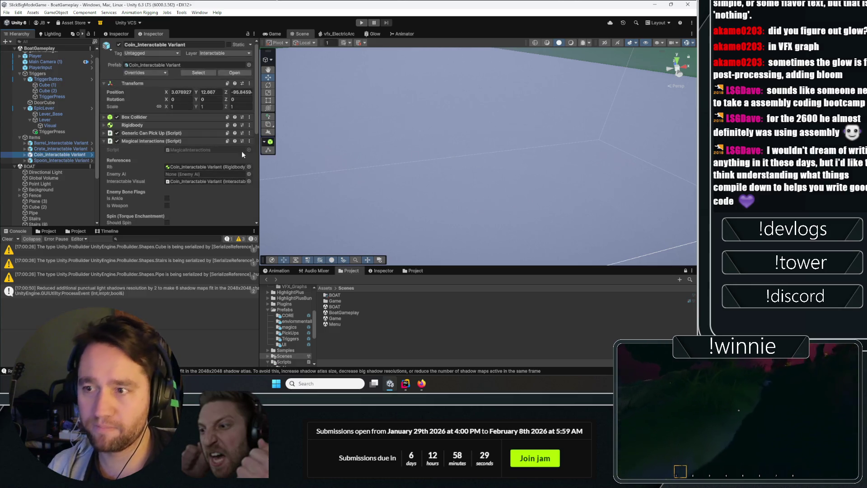
pyautogui.moveTo(544, 147)
pyautogui.mouseDown()
pyautogui.moveTo(344, 141)
pyautogui.moveTo(436, 89)
pyautogui.mouseUp()
pyautogui.click(280, 35)
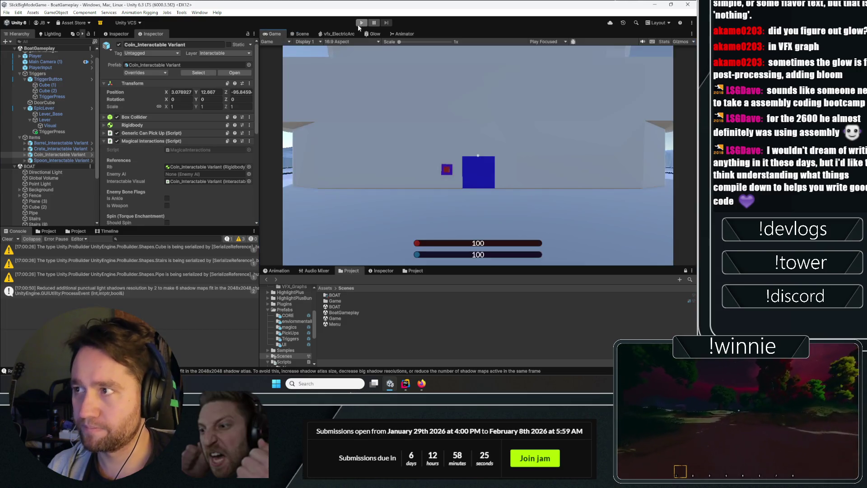
# - Play-test placing a bind rune on the crate, lifting and dropping it, then stop Play mode
pyautogui.click(361, 23)
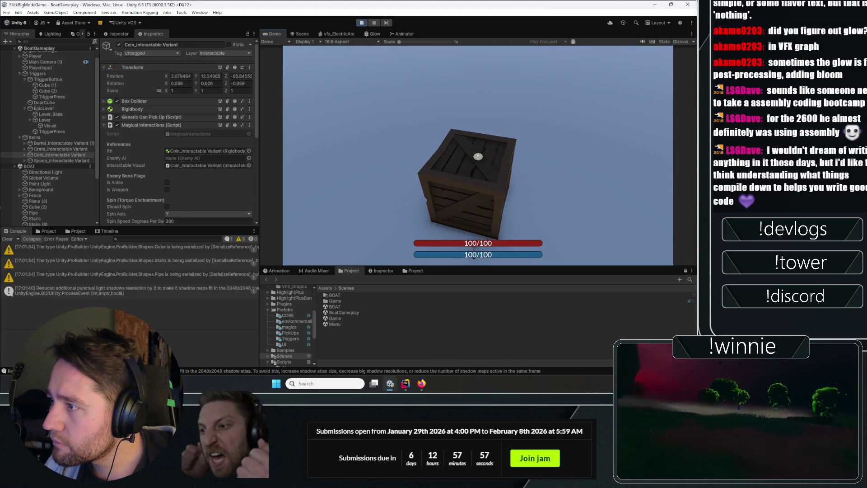
pyautogui.click(478, 156)
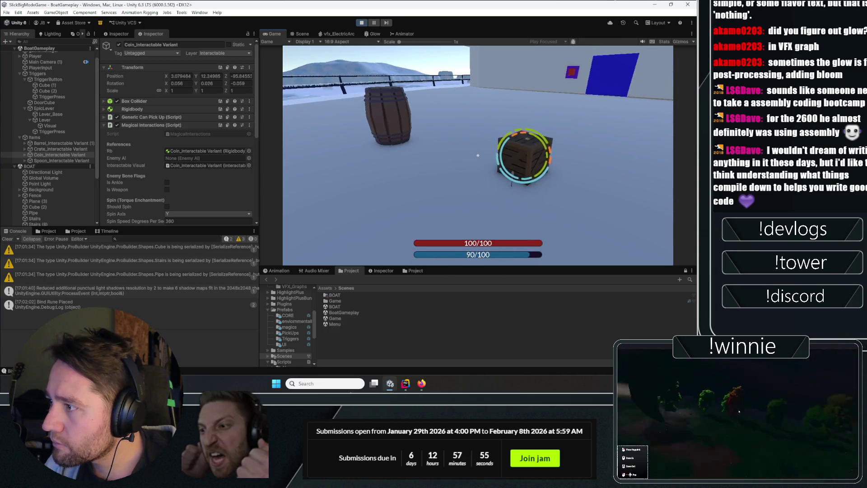
pyautogui.click(478, 156)
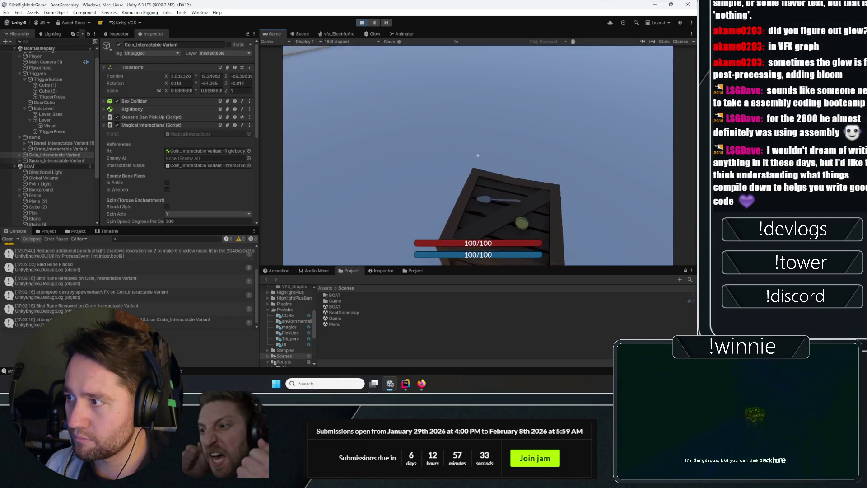
pyautogui.click(477, 155)
pyautogui.click(477, 156)
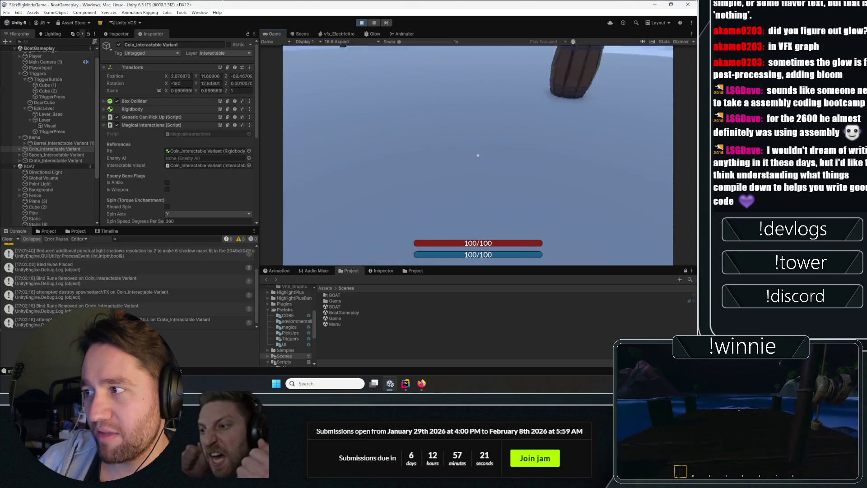
pyautogui.click(363, 23)
pyautogui.click(5, 240)
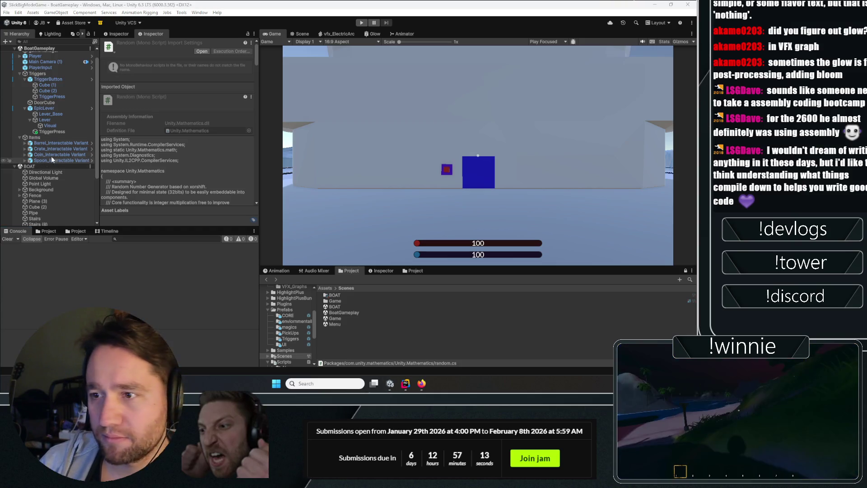
# - Review the code in Rider, then maximize Unity's Game view with Shift+Space
pyautogui.click(408, 383)
pyautogui.scroll(20, 124, 246)
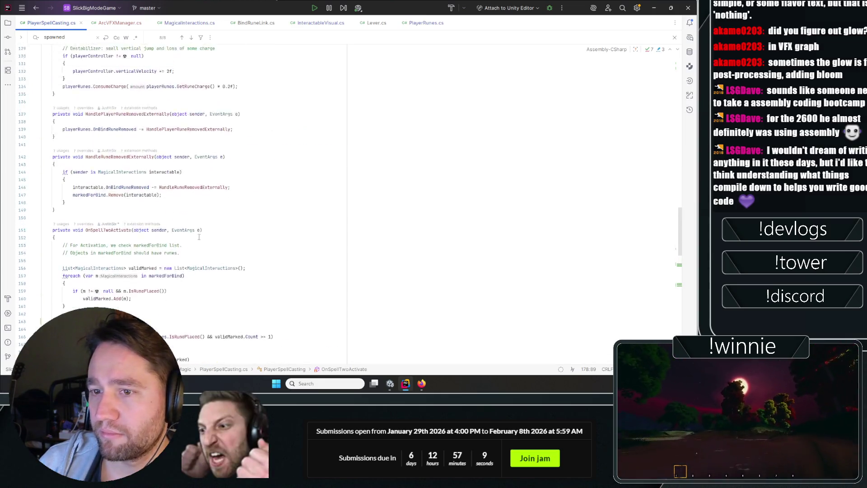
pyautogui.scroll(17, 124, 246)
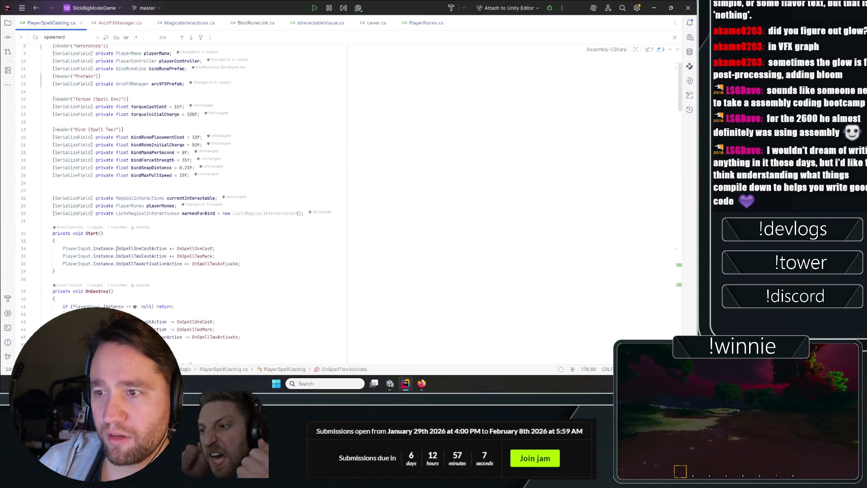
pyautogui.hotkey('alt', 'Tab')
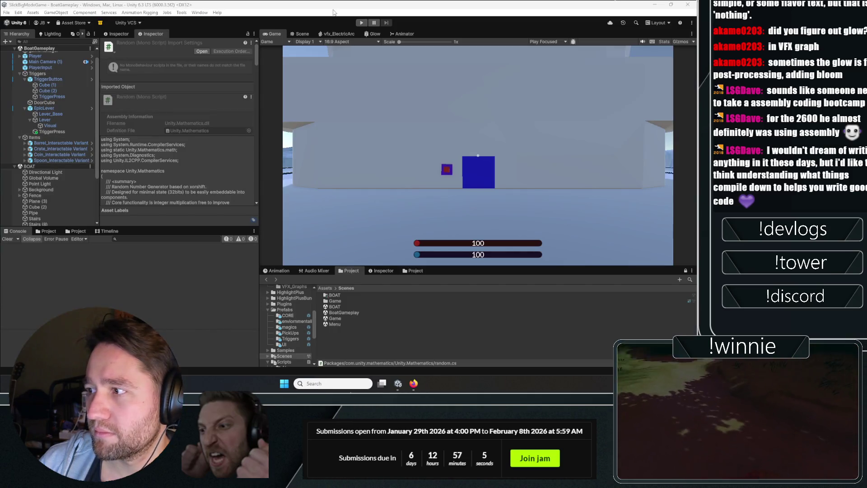
pyautogui.hotkey('shift', 'space')
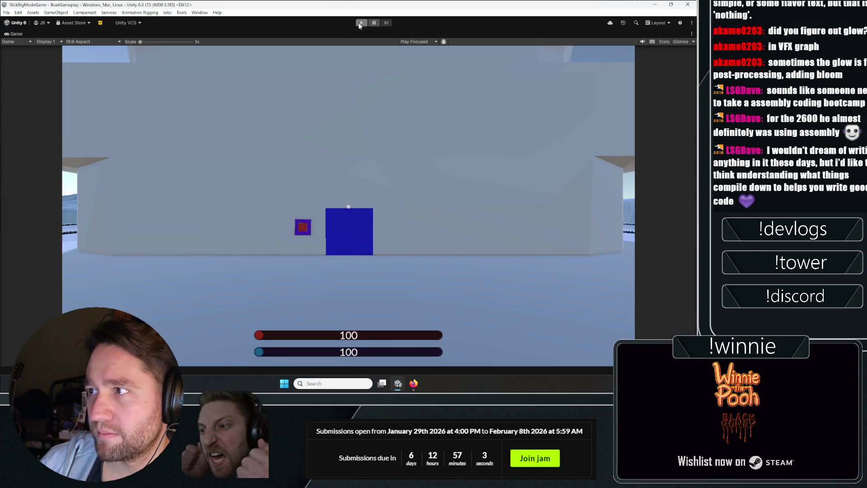
# - Start the play-test, set down the carried crate, walk to the wall button, and jump around
pyautogui.click(359, 24)
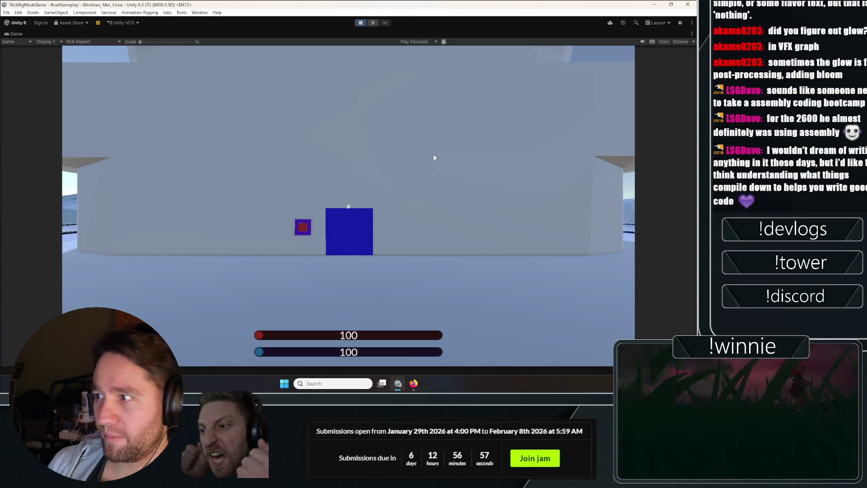
pyautogui.click(435, 153)
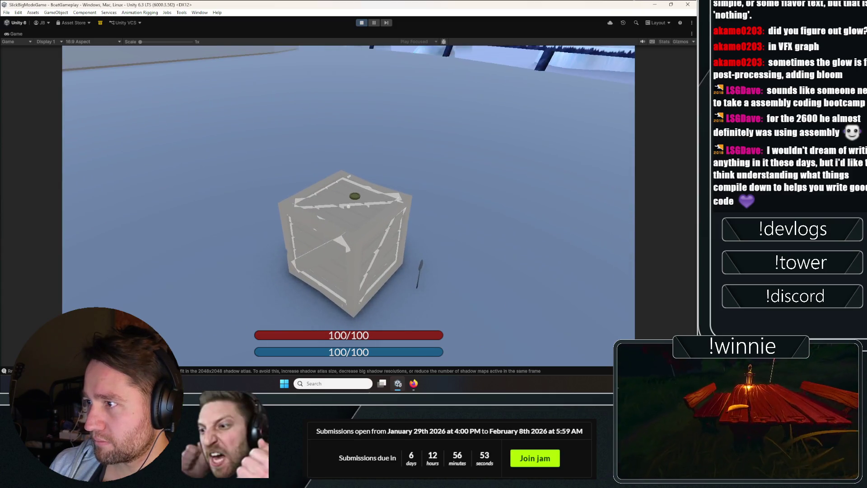
pyautogui.click(348, 206)
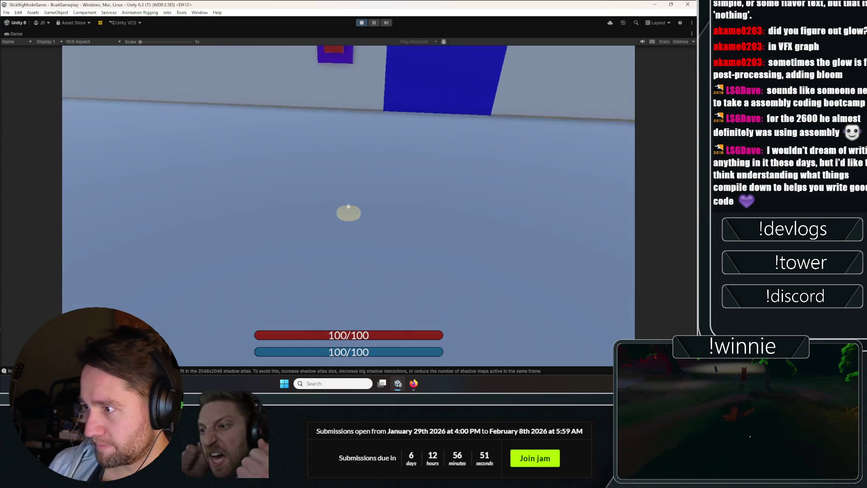
pyautogui.press('w')
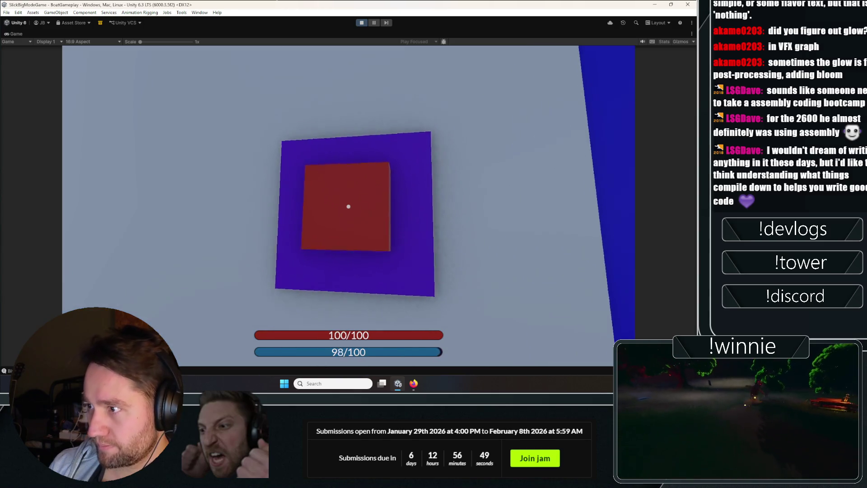
pyautogui.press('space')
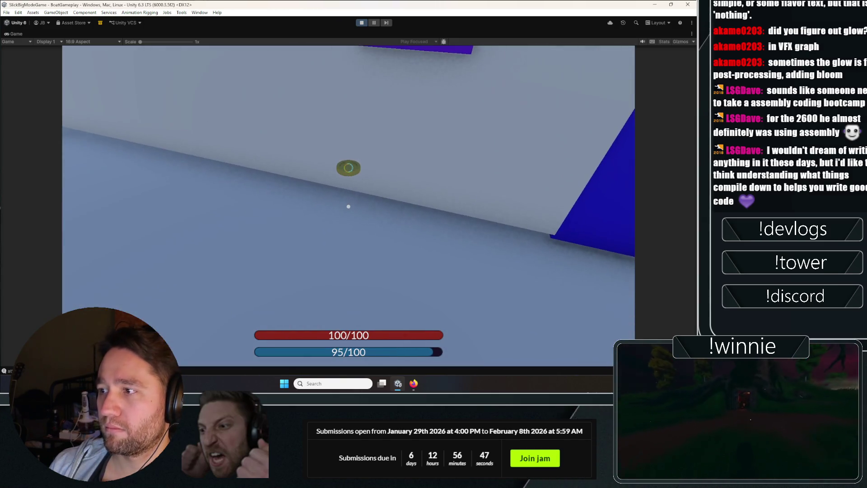
pyautogui.press('space')
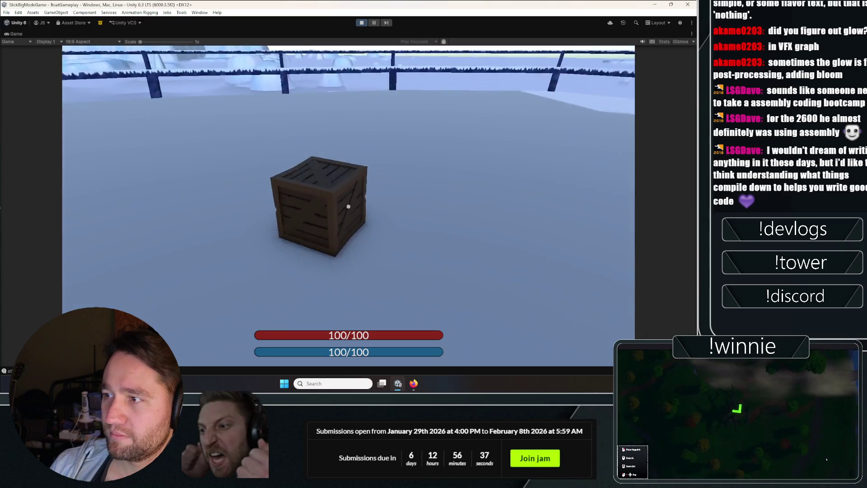
# - Pick up and throw two objects, climb the staircase and walk the corridor, then stop Play mode
pyautogui.press('e')
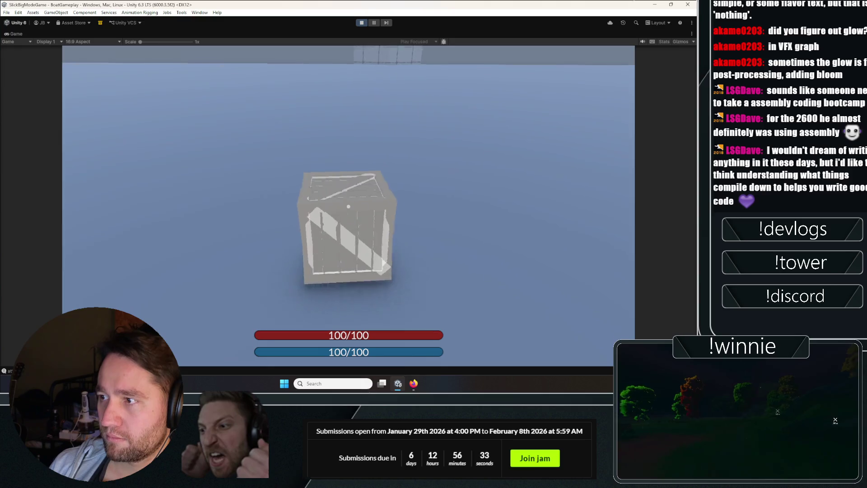
pyautogui.click(348, 206)
pyautogui.press('e')
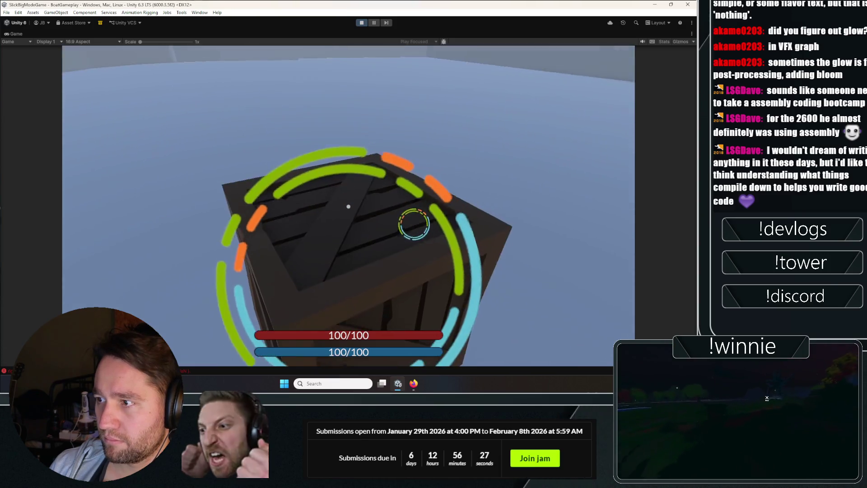
pyautogui.click(348, 206)
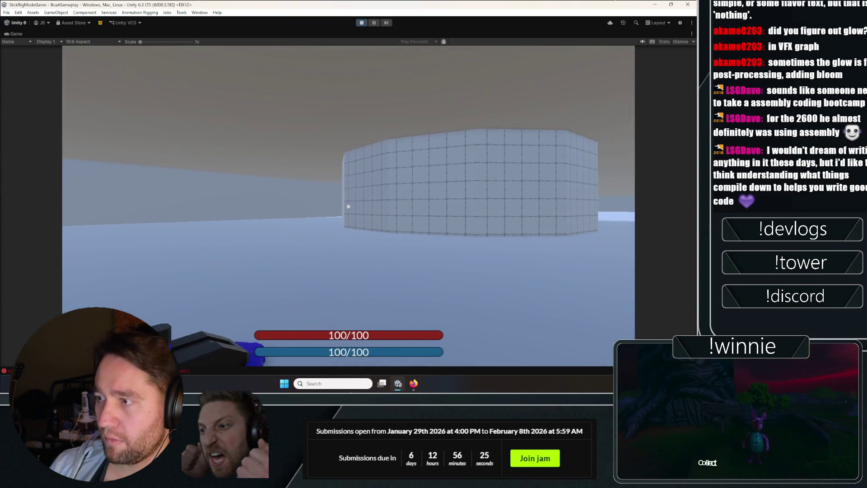
pyautogui.press('w')
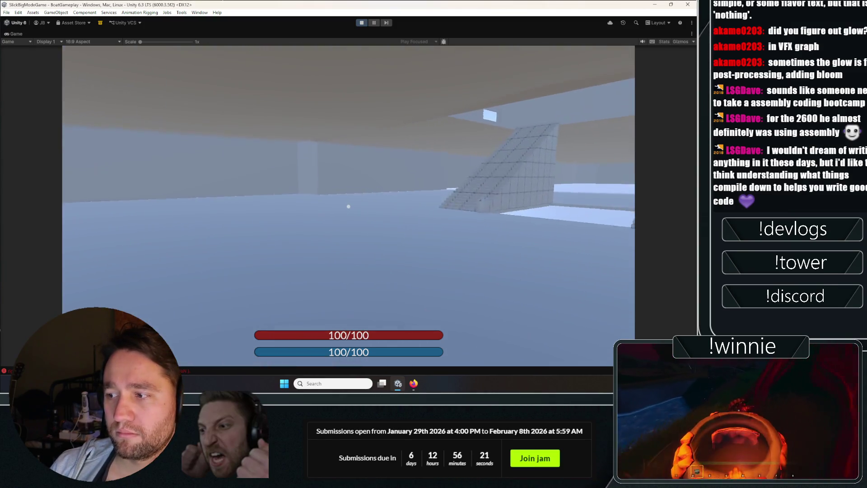
pyautogui.press('w')
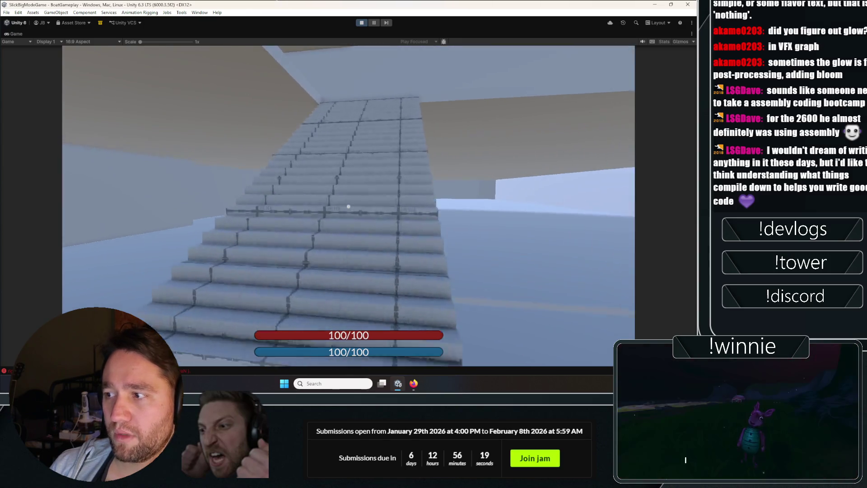
pyautogui.press('w')
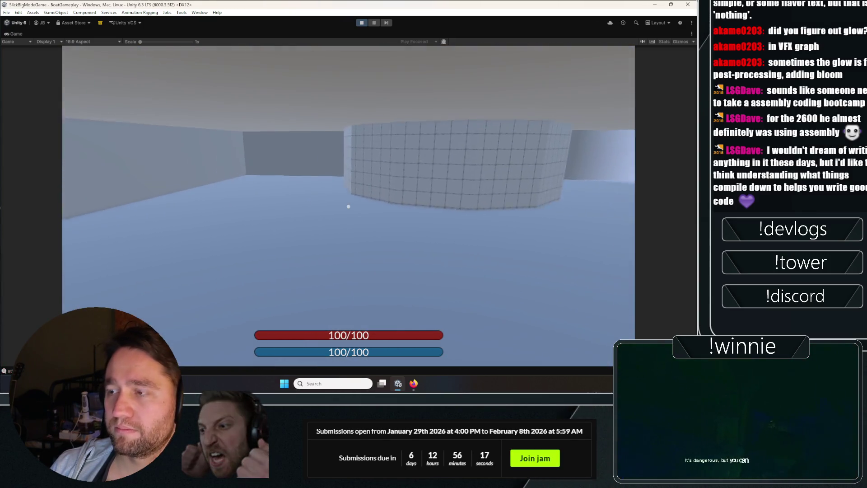
pyautogui.press('w')
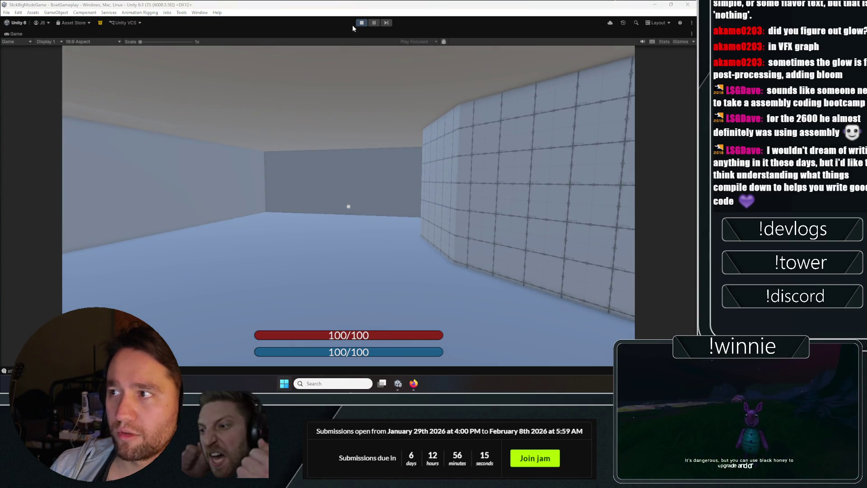
pyautogui.click(361, 22)
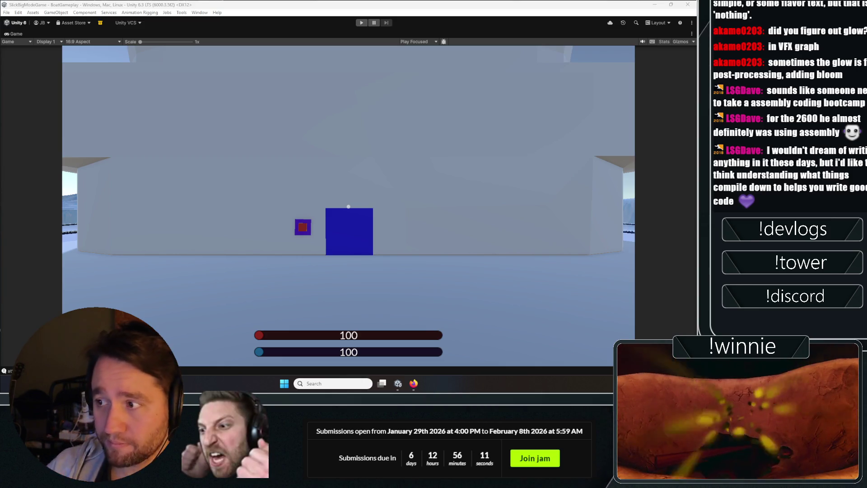
# - Restore the editor layout, start Play mode, and walk toward the wooden crate
pyautogui.doubleClick(11, 34)
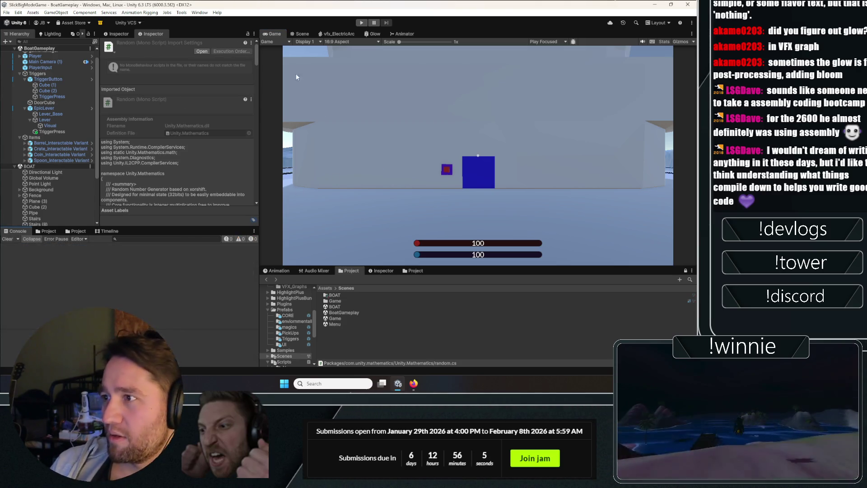
pyautogui.click(361, 22)
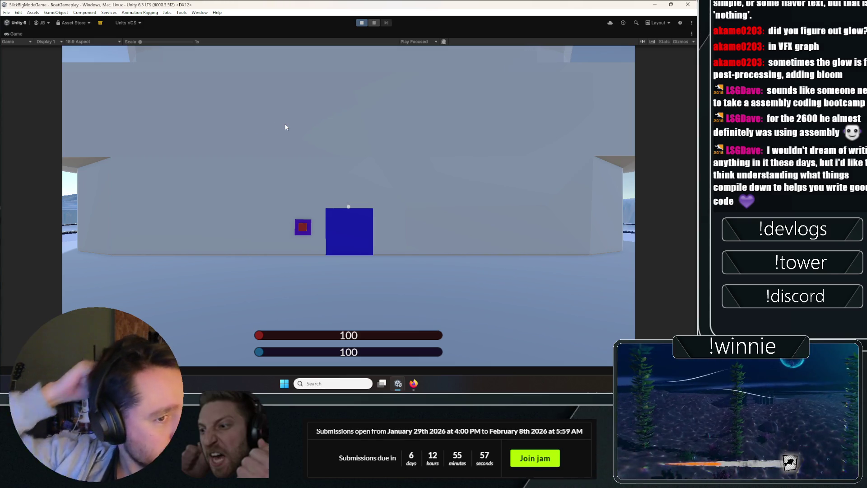
pyautogui.click(369, 153)
pyautogui.moveTo(349, 206)
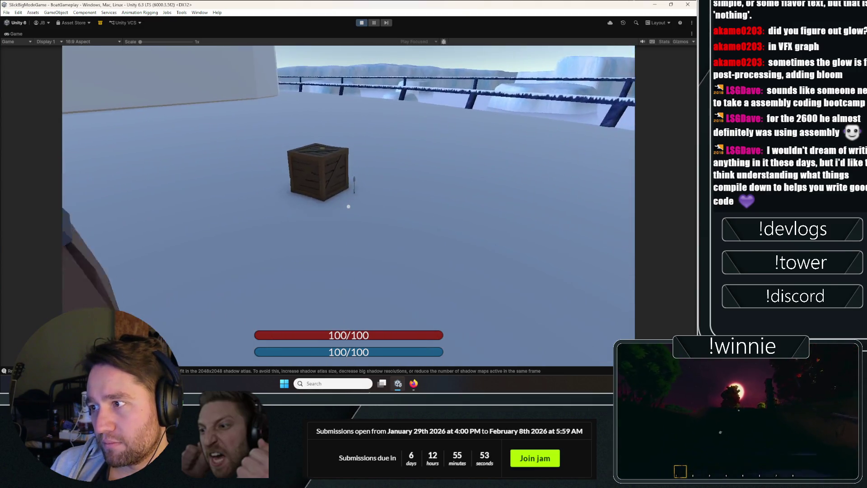
pyautogui.press('w')
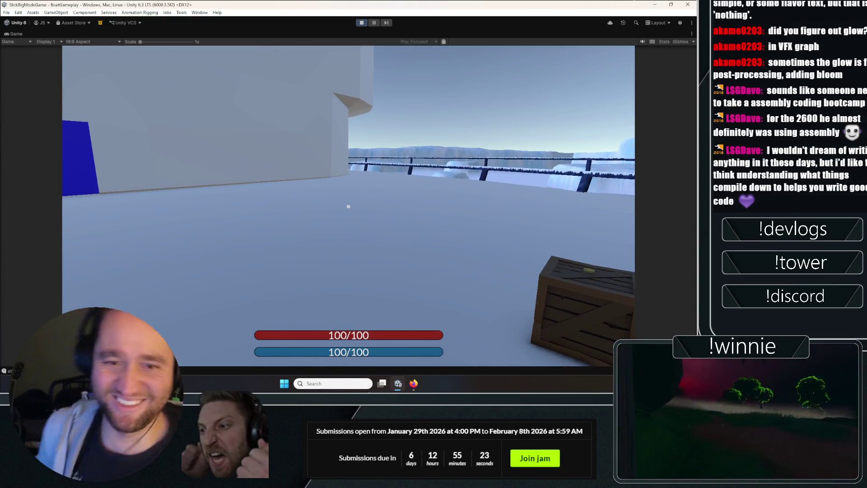
# - Repeatedly pick up and drop the crate and the barrel
pyautogui.click(348, 207)
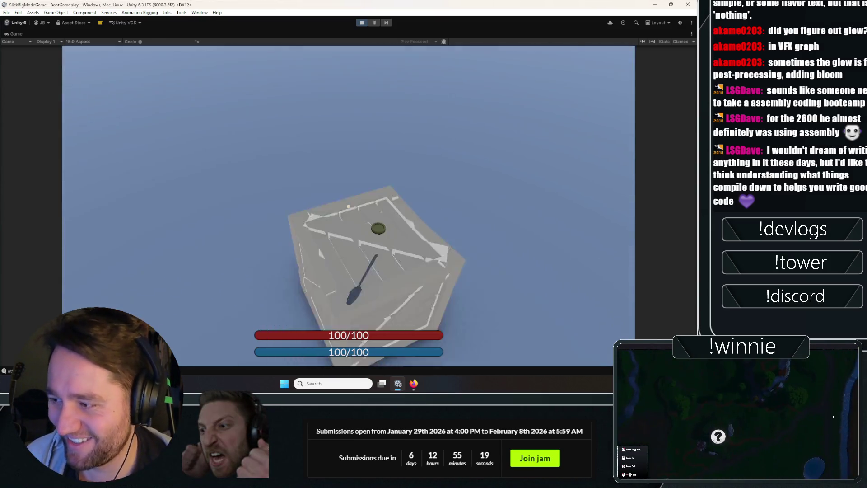
pyautogui.click(348, 206)
pyautogui.click(348, 207)
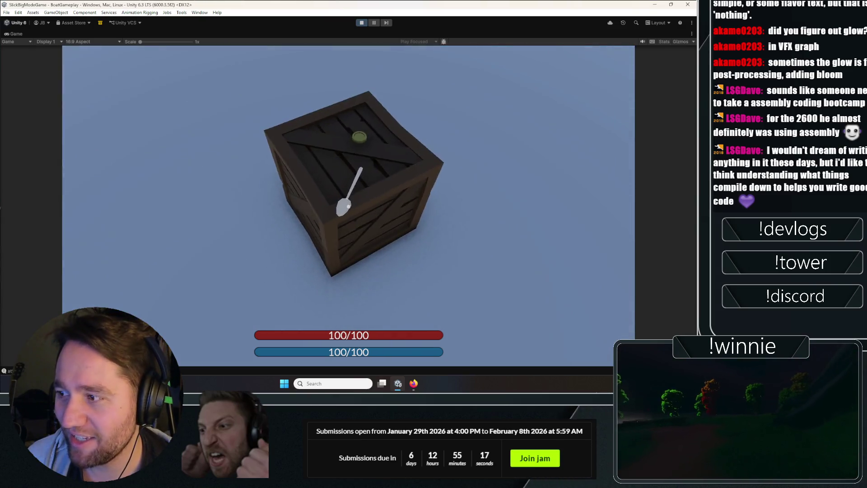
pyautogui.click(349, 206)
pyautogui.click(348, 207)
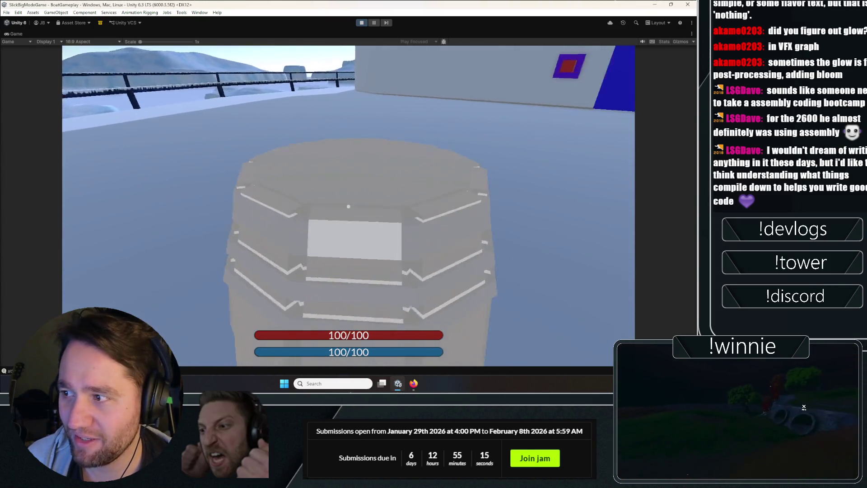
pyautogui.click(349, 206)
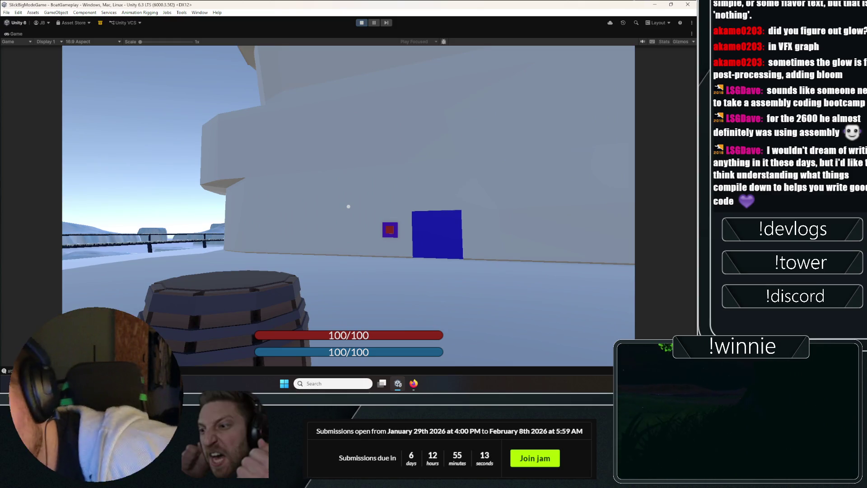
pyautogui.click(348, 207)
pyautogui.click(349, 206)
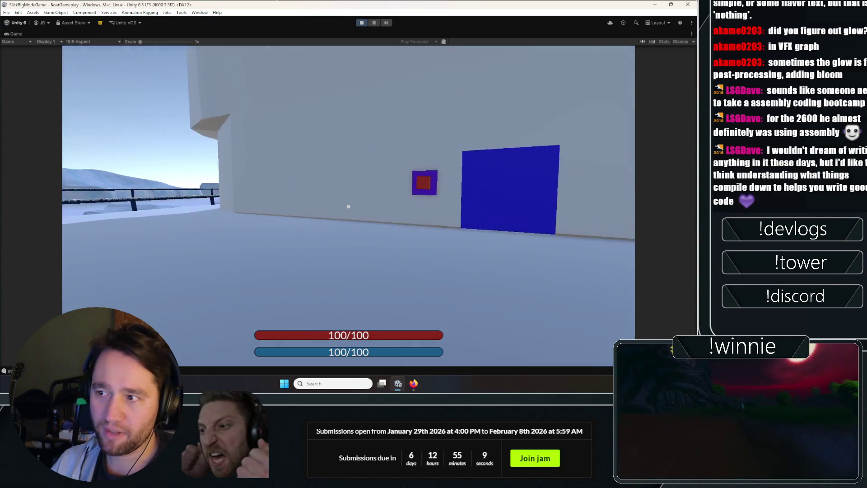
# - Walk to the bow and back, move the crate, and pick up the barrel facing the wall
pyautogui.press('w')
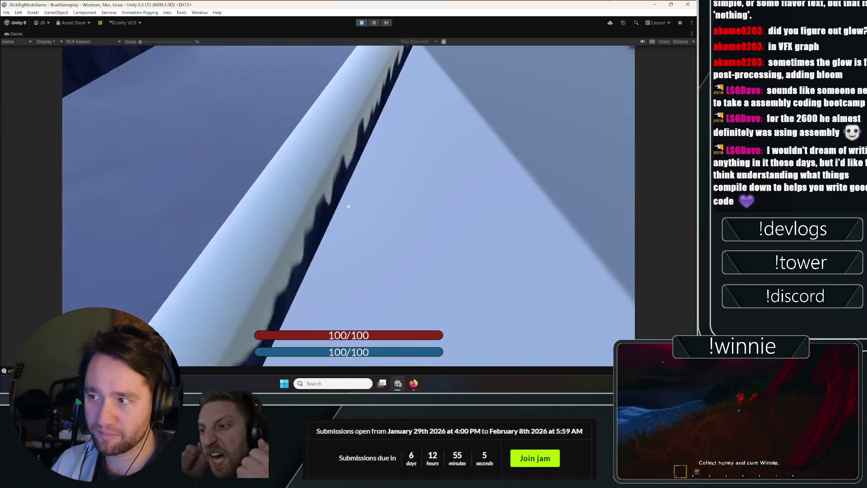
pyautogui.press('w')
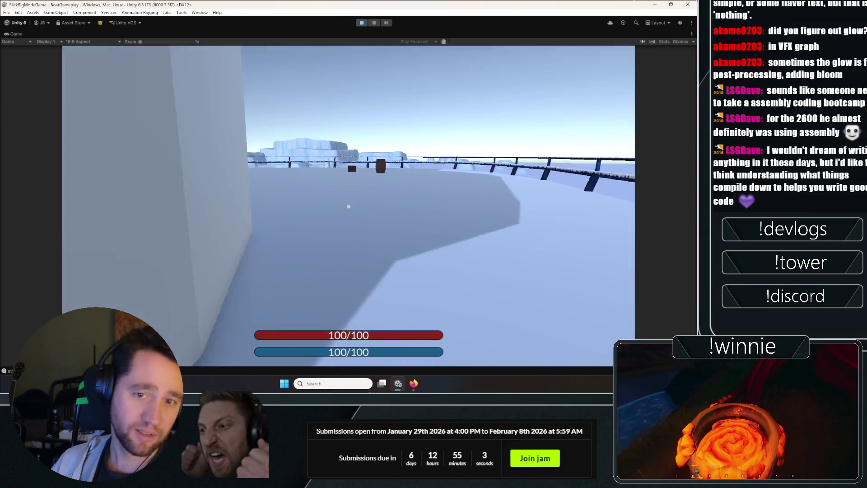
pyautogui.press('w')
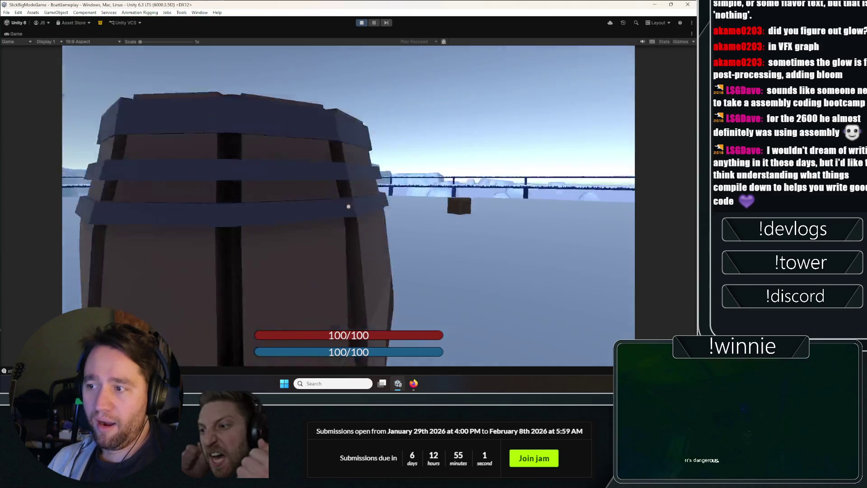
pyautogui.press('w')
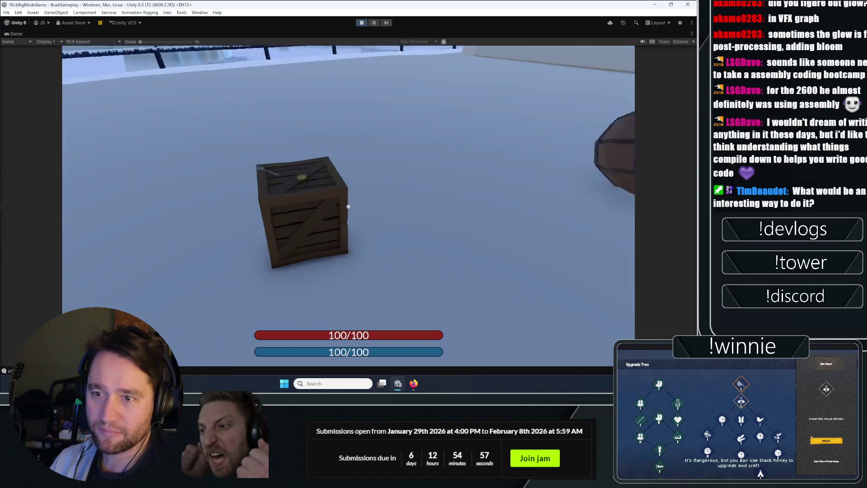
pyautogui.press('e')
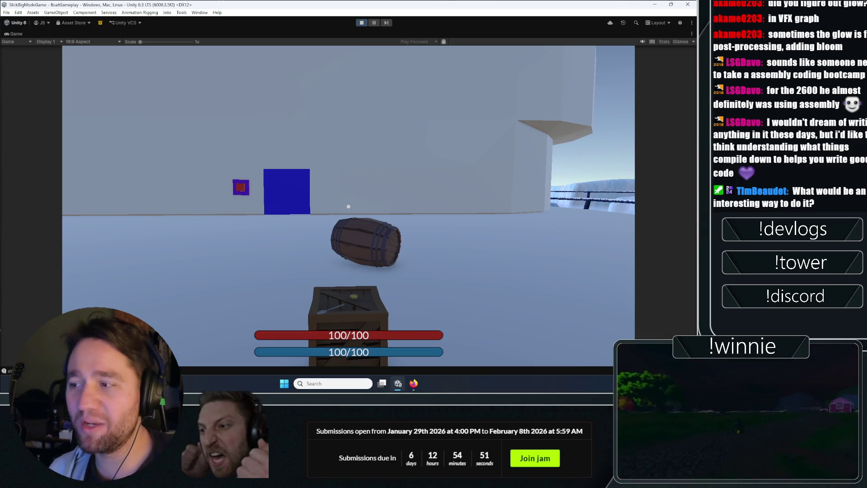
pyautogui.press('e')
pyautogui.press('w')
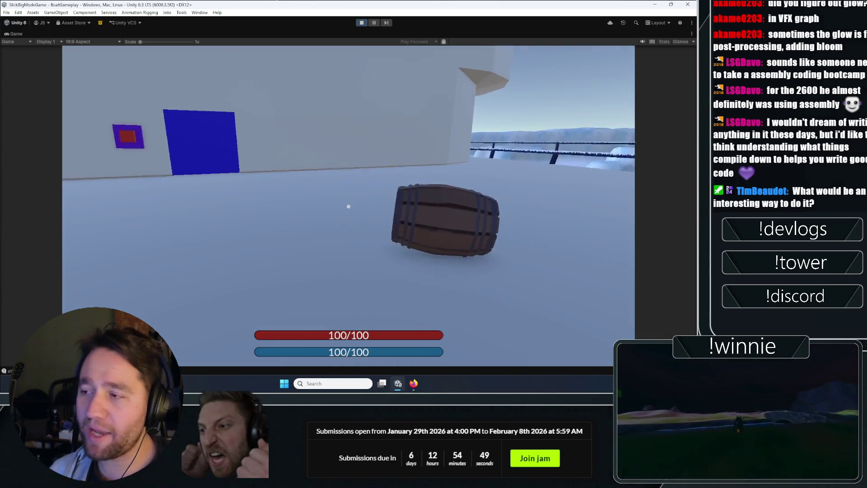
pyautogui.press('e')
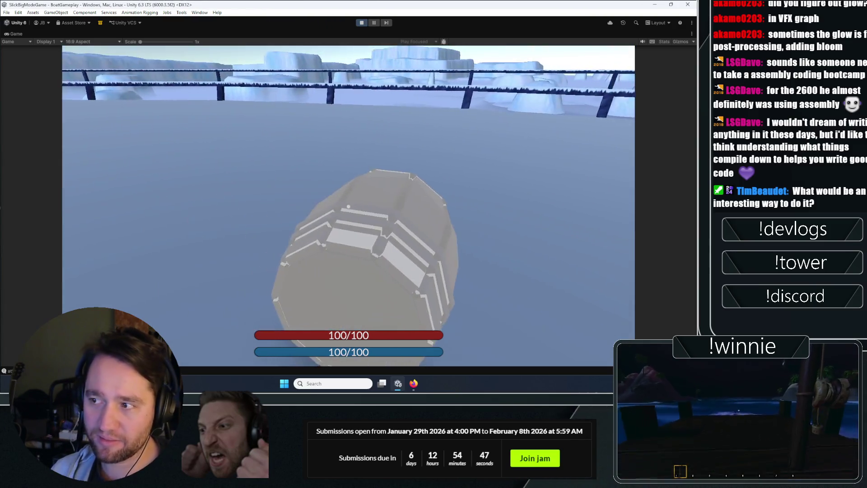
pyautogui.press('e')
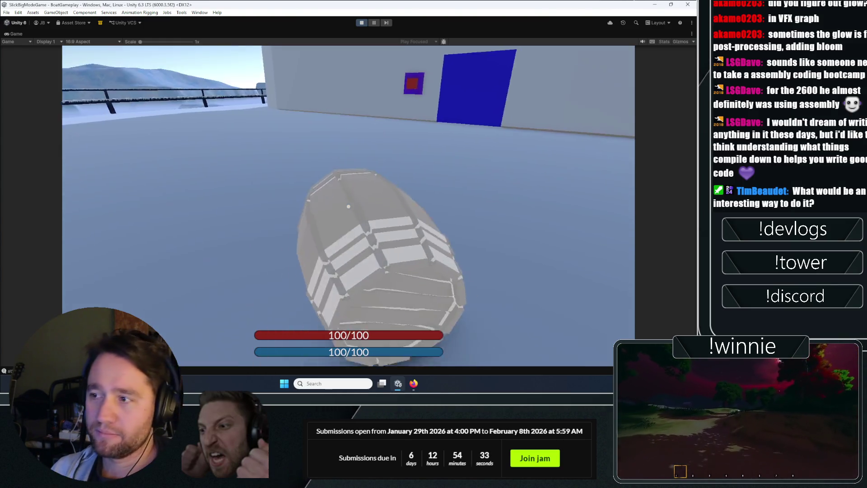
# - Drop the held barrel, carry and drop the crate, then throw and lift the barrel
pyautogui.click(348, 207)
pyautogui.click(348, 206)
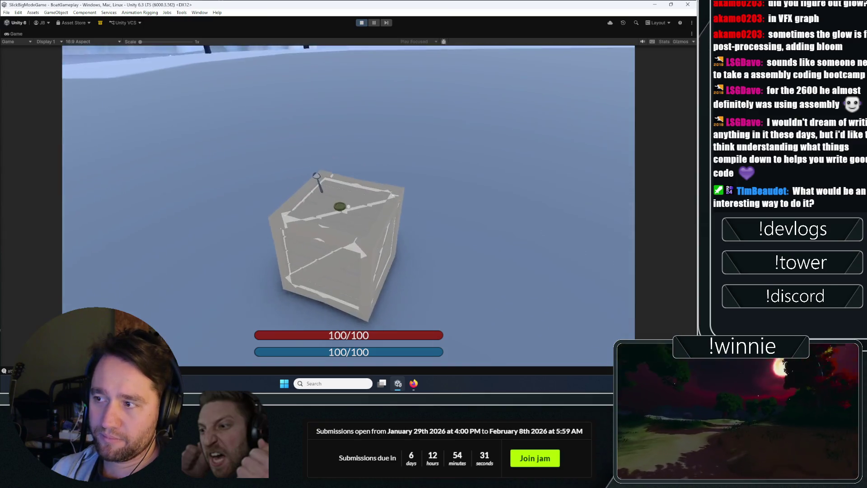
pyautogui.click(347, 208)
pyautogui.click(348, 206)
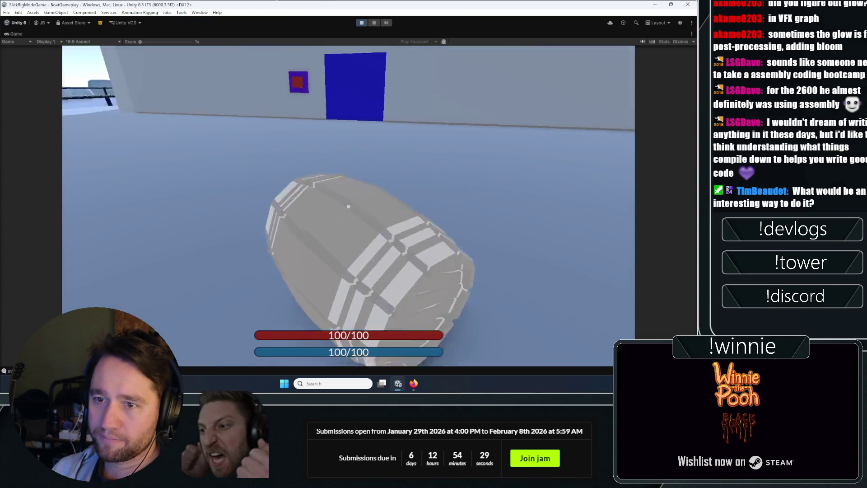
pyautogui.click(348, 206)
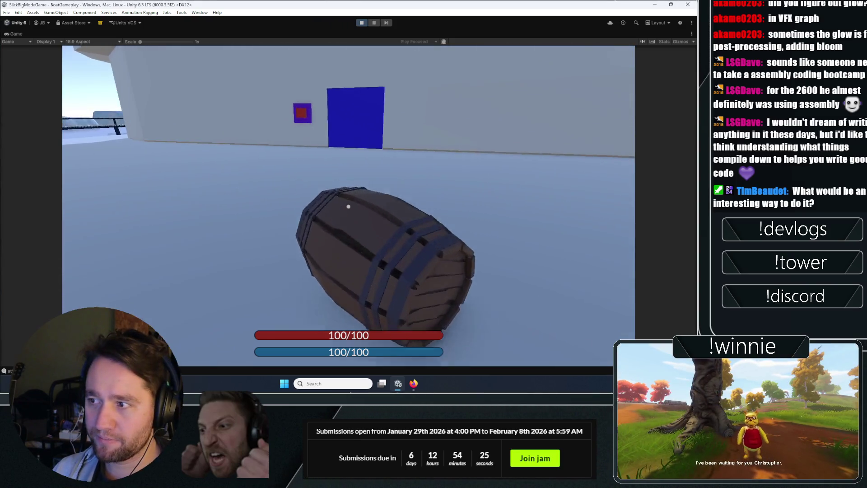
pyautogui.click(348, 207)
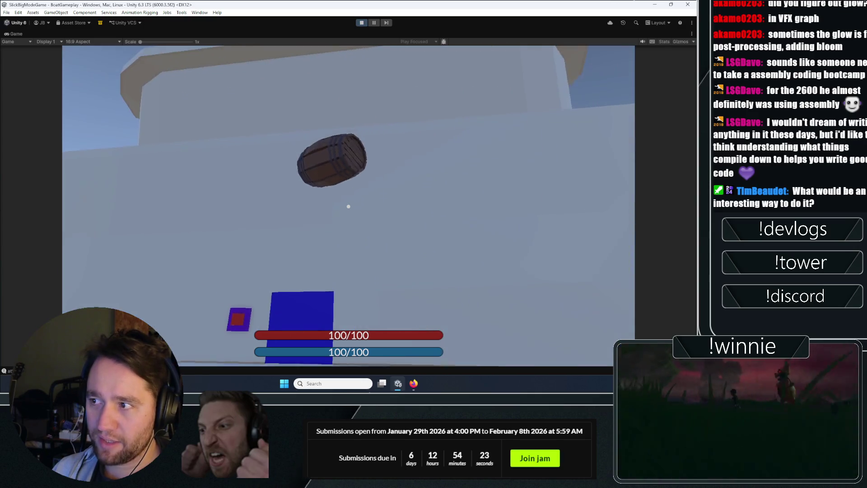
pyautogui.click(348, 206)
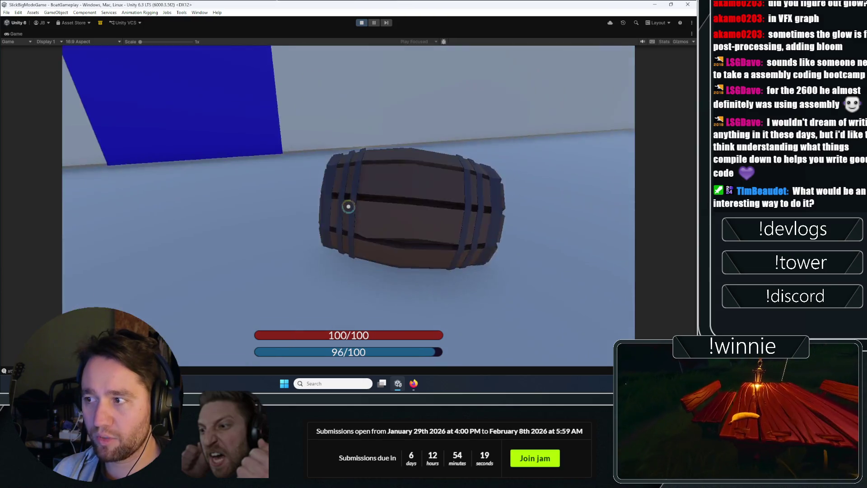
# - Pick up and throw the barrel again, then drop the crate onto the deck
pyautogui.click(348, 206)
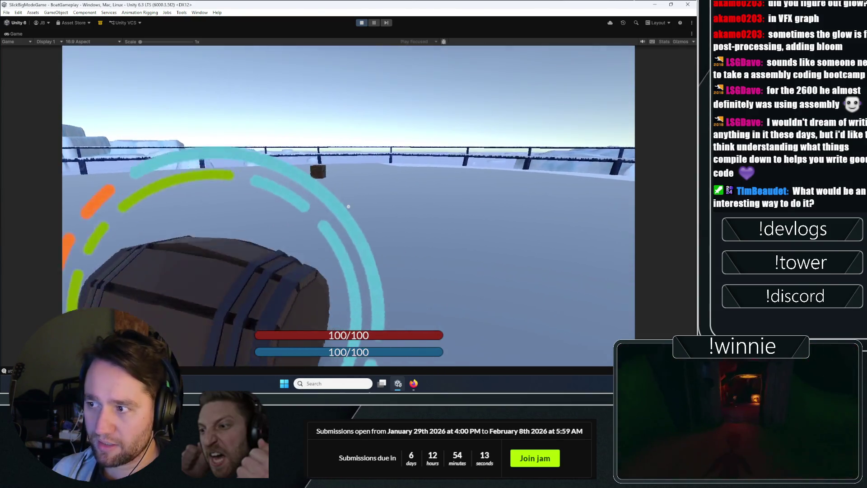
pyautogui.click(348, 207)
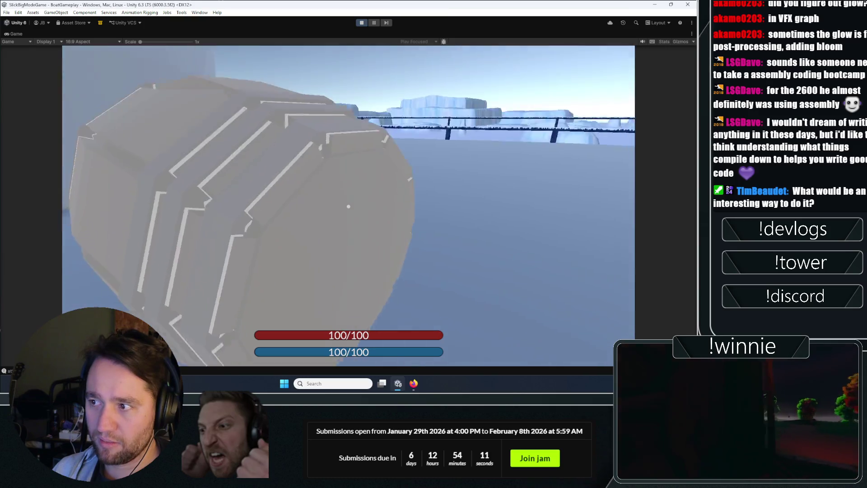
pyautogui.click(348, 206)
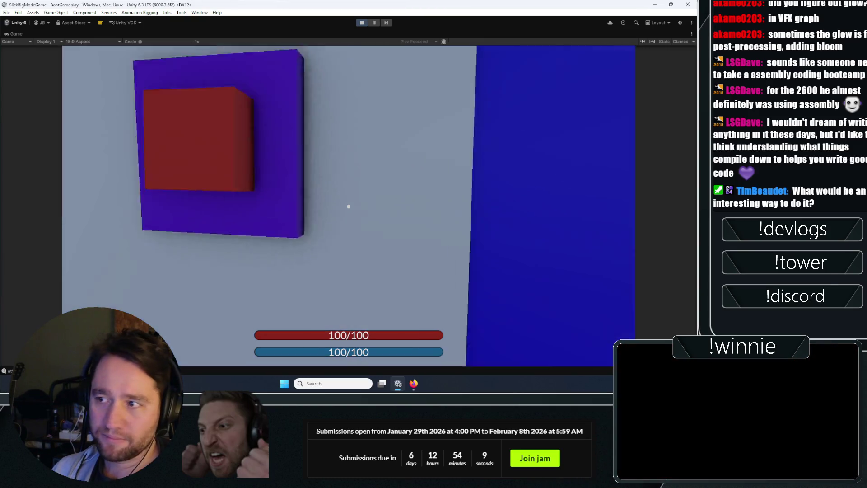
pyautogui.click(348, 206)
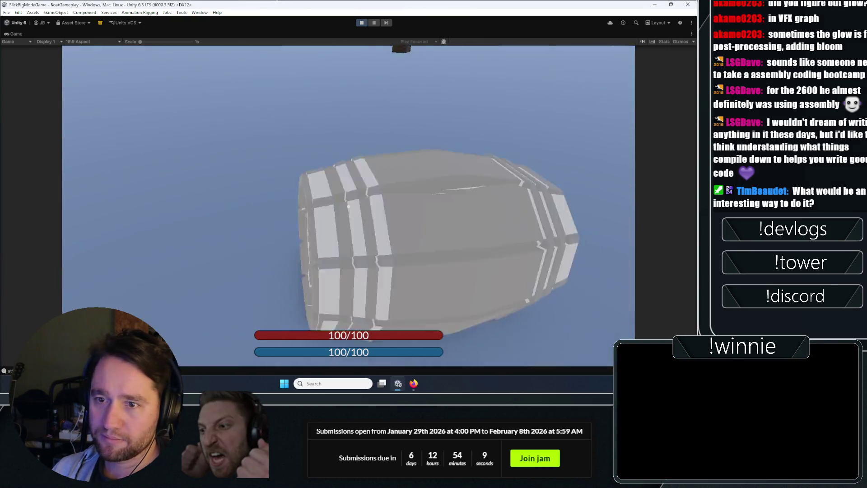
pyautogui.click(349, 206)
pyautogui.click(349, 206)
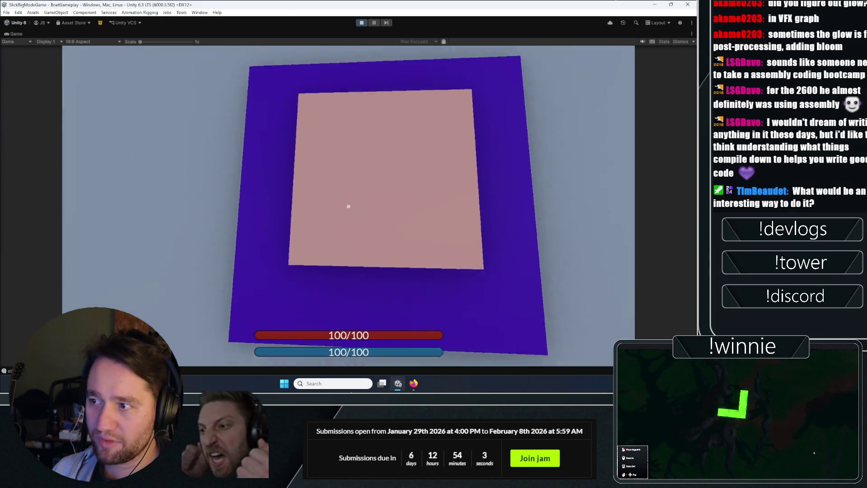
# - Fire ropes at the wall and the purple panel, trigger the ring ability, and stop Play mode
pyautogui.click(348, 206)
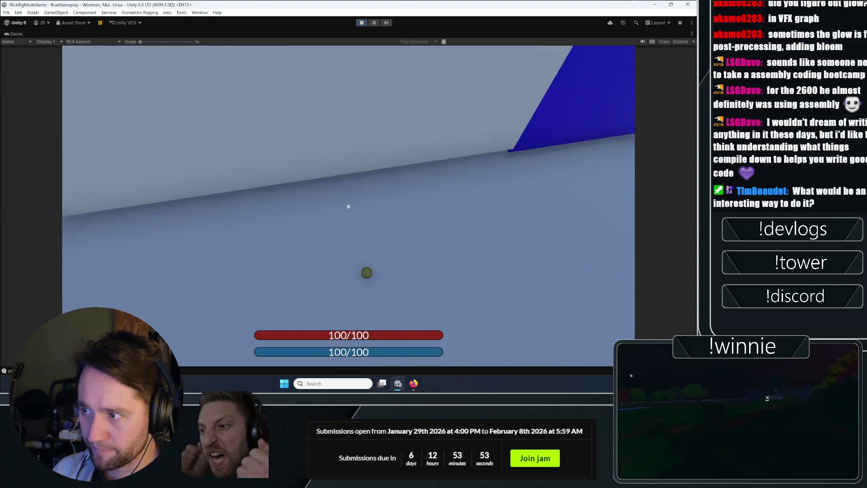
pyautogui.click(348, 206)
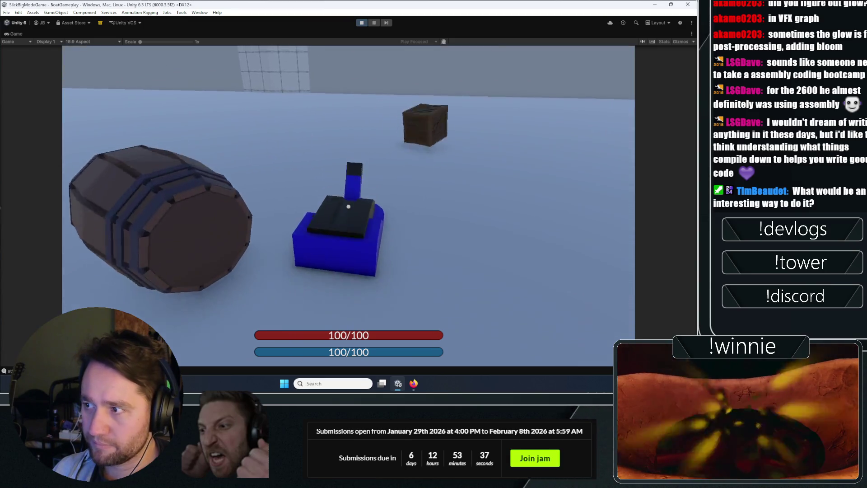
pyautogui.click(348, 206)
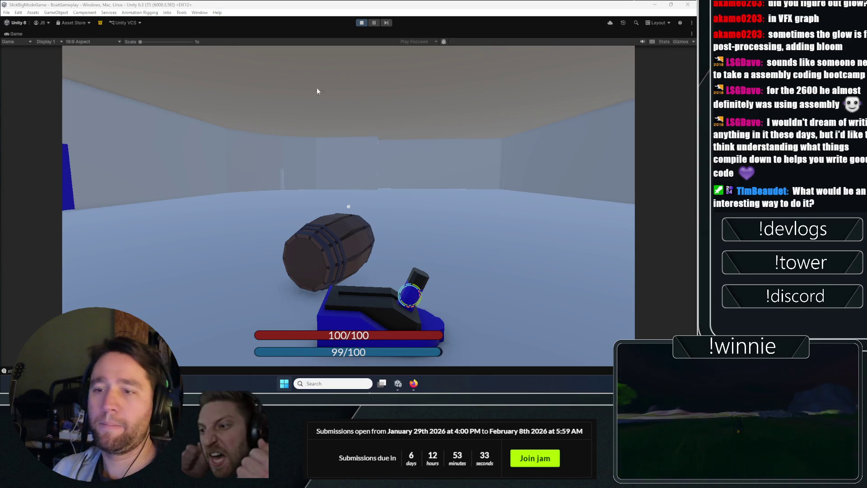
pyautogui.click(361, 22)
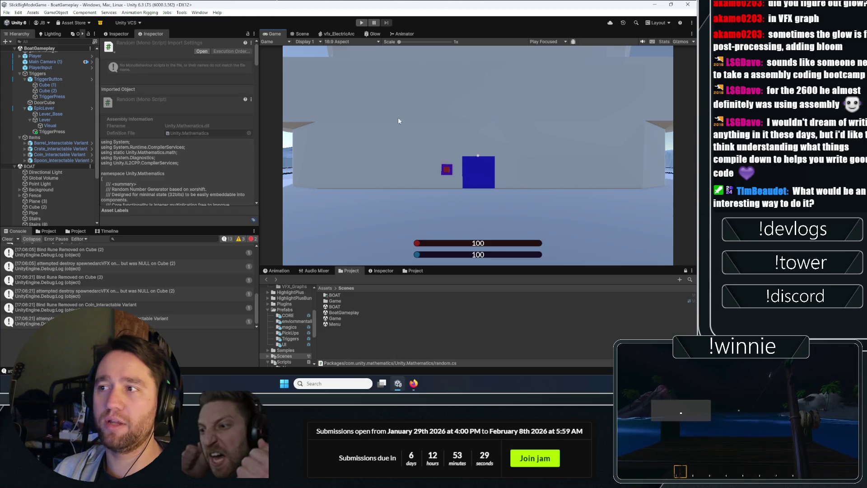
# - In the Scene view, fly past the room walls until the boat is visible, then select EpicLever
pyautogui.click(302, 34)
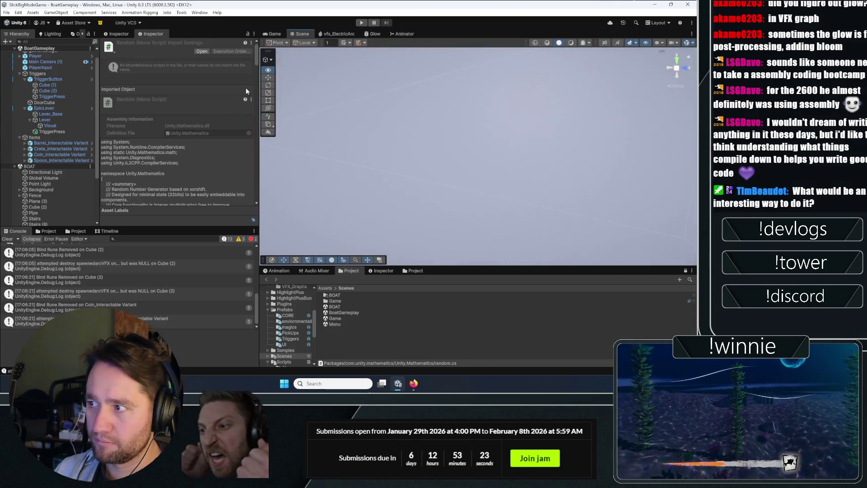
pyautogui.moveTo(416, 72)
pyautogui.mouseDown()
pyautogui.moveTo(289, 87)
pyautogui.moveTo(452, 125)
pyautogui.moveTo(280, 117)
pyautogui.mouseUp()
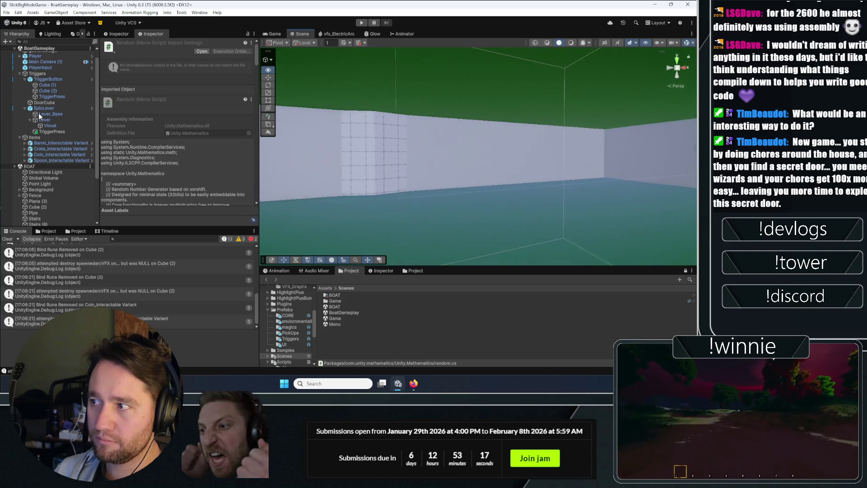
pyautogui.moveTo(40, 117); pyautogui.dragTo(27, 116)
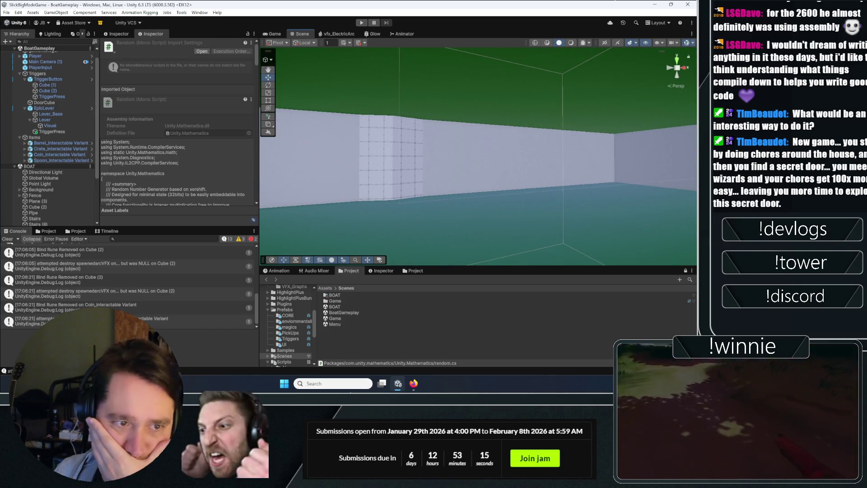
pyautogui.moveTo(510, 167)
pyautogui.mouseDown()
pyautogui.moveTo(509, 184)
pyautogui.moveTo(578, 164)
pyautogui.mouseUp()
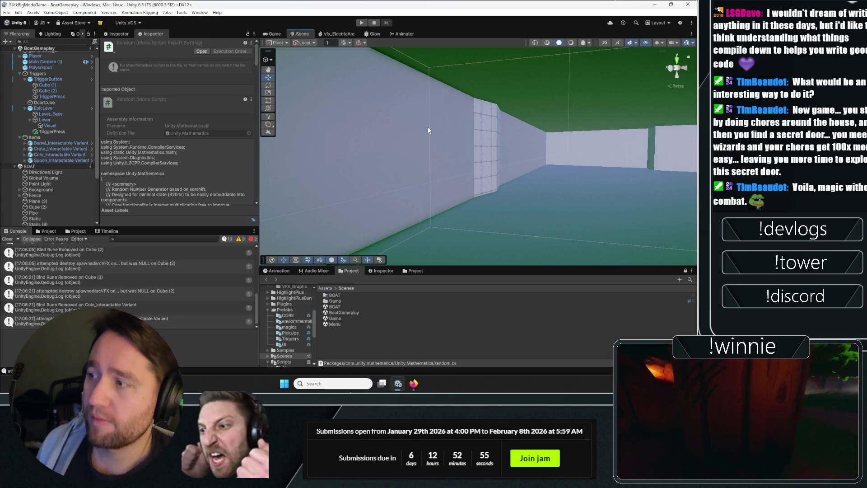
pyautogui.moveTo(627, 219)
pyautogui.mouseDown()
pyautogui.moveTo(564, 239)
pyautogui.moveTo(494, 162)
pyautogui.moveTo(689, 182)
pyautogui.moveTo(468, 179)
pyautogui.moveTo(401, 217)
pyautogui.moveTo(474, 203)
pyautogui.moveTo(552, 236)
pyautogui.moveTo(547, 183)
pyautogui.moveTo(271, 208)
pyautogui.mouseUp()
pyautogui.moveTo(140, 210)
pyautogui.mouseDown()
pyautogui.moveTo(140, 218)
pyautogui.moveTo(20, 137)
pyautogui.mouseUp()
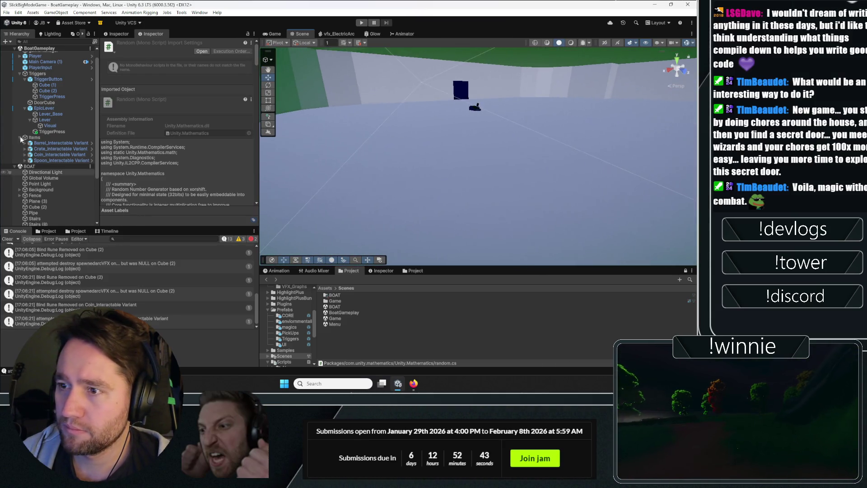
pyautogui.click(53, 108)
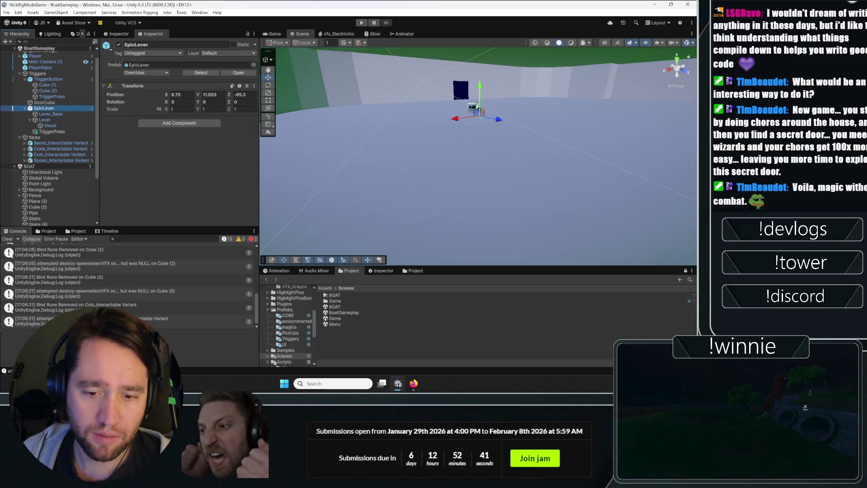
# - In Git Gui, enter the commit message 'line spawning between stuck objects / starting playing with mechanics on boat' and stage changes
pyautogui.hotkey('alt', 'Tab')
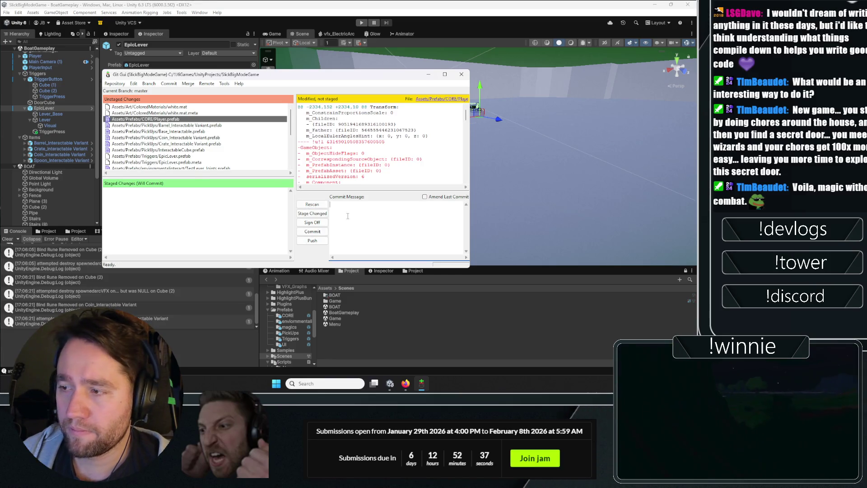
pyautogui.write('line spawnin')
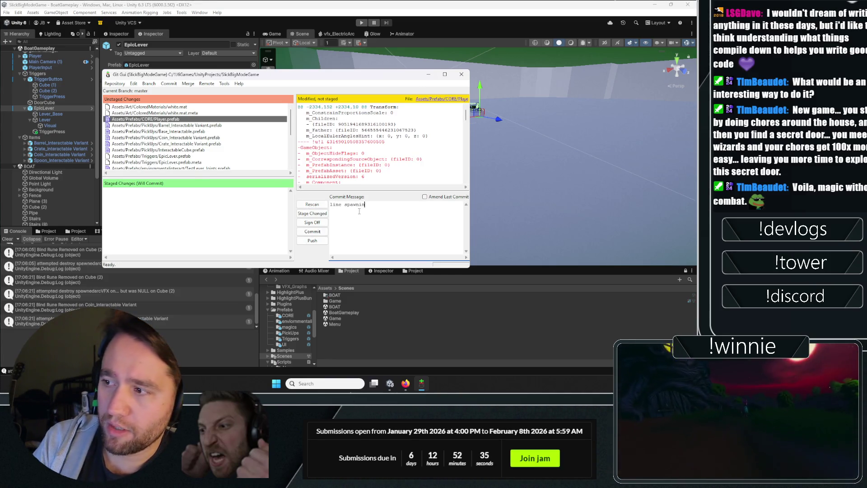
pyautogui.write('g between st')
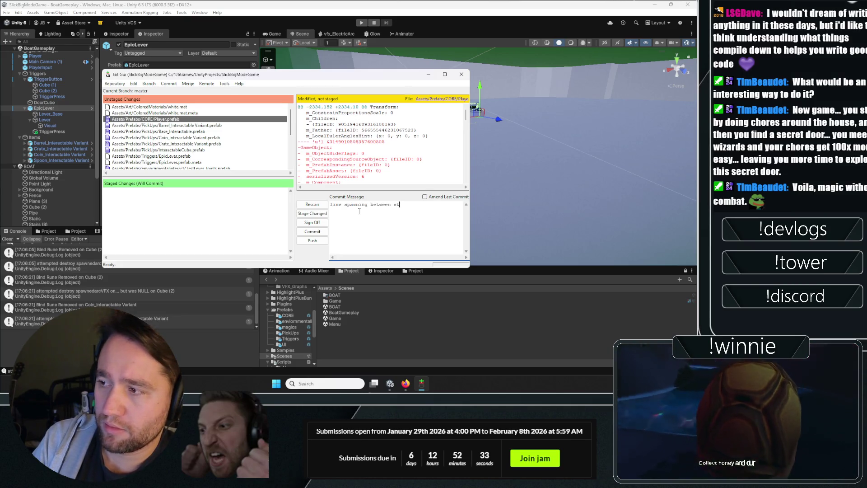
pyautogui.write('uck objects')
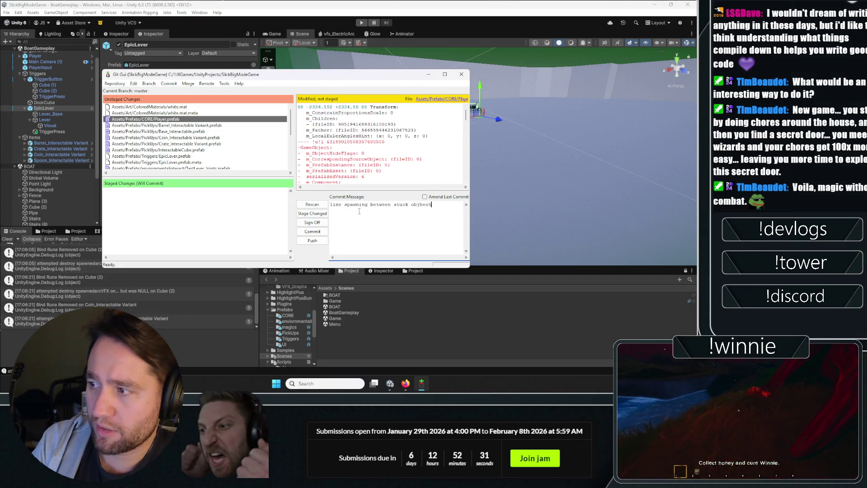
pyautogui.press('Return')
pyautogui.write('s')
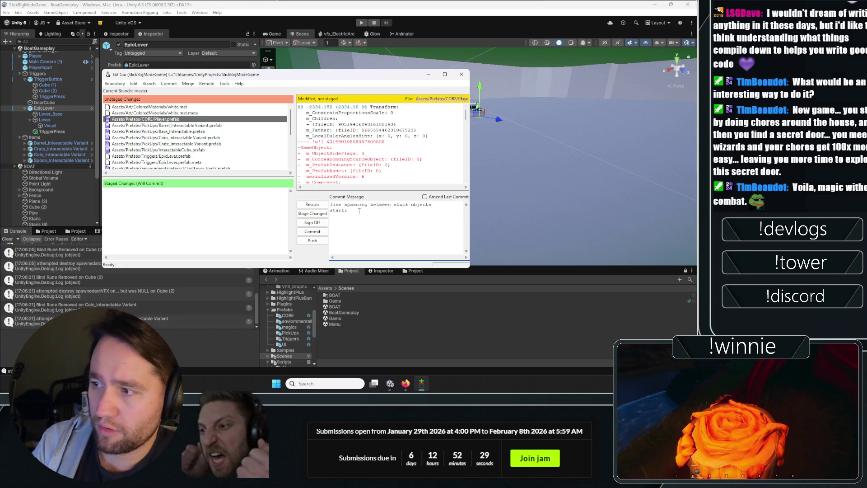
pyautogui.write('ng f')
pyautogui.write('playhing wi')
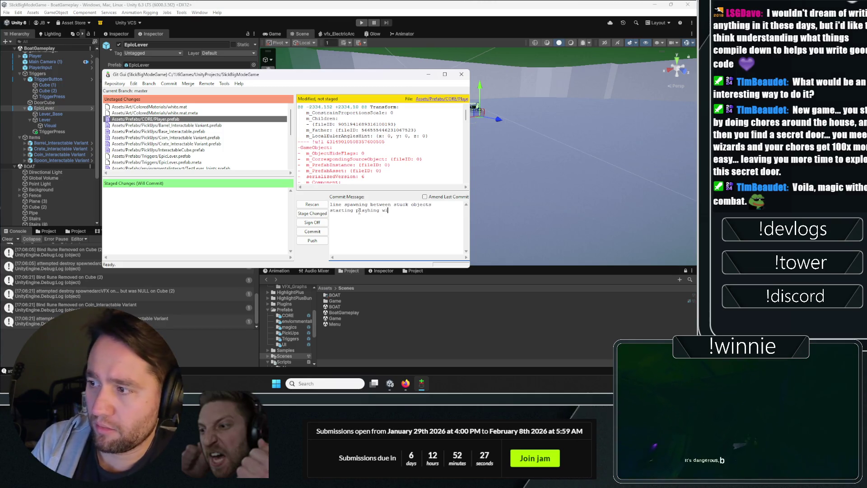
pyautogui.write('th mechanics on')
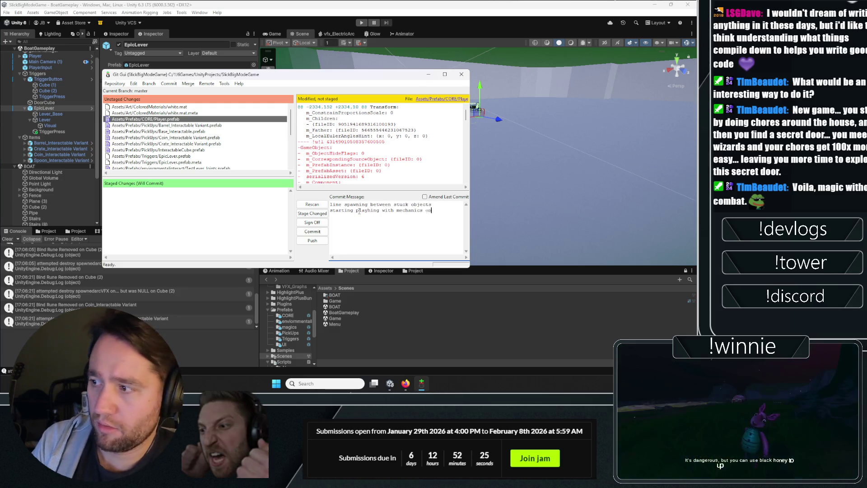
pyautogui.click(312, 213)
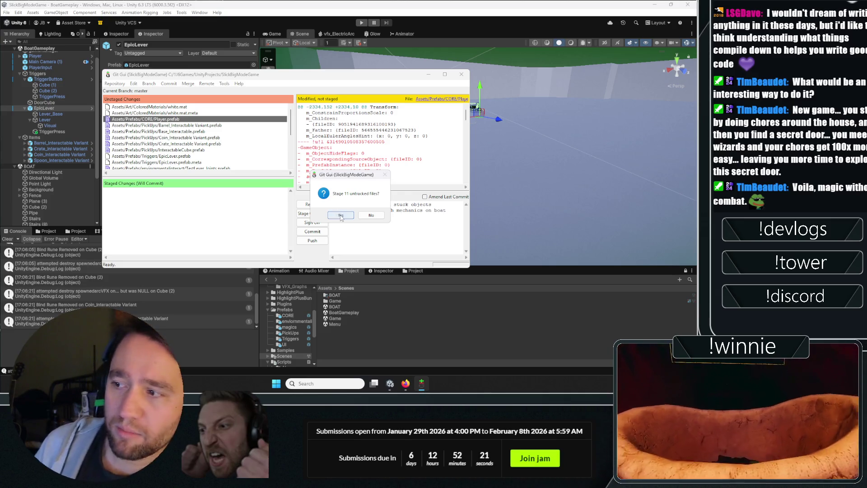
# - Confirm staging the 11 untracked files, continue past the index error, and commit
pyautogui.click(341, 214)
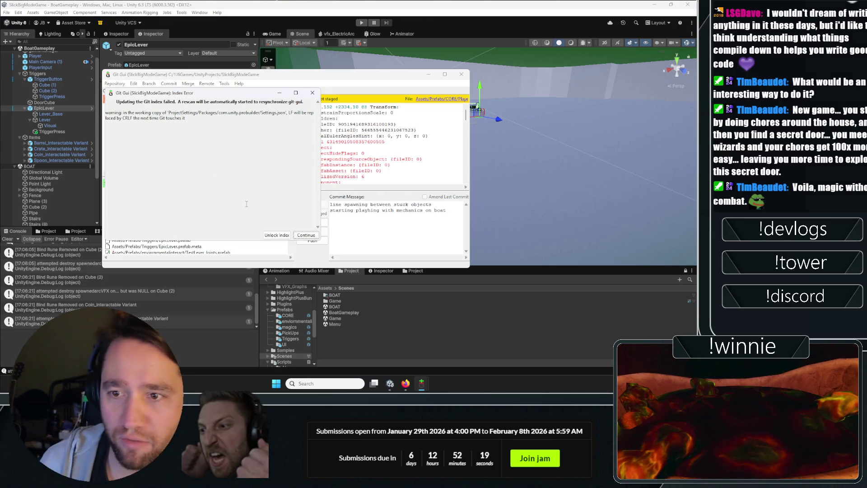
pyautogui.click(305, 235)
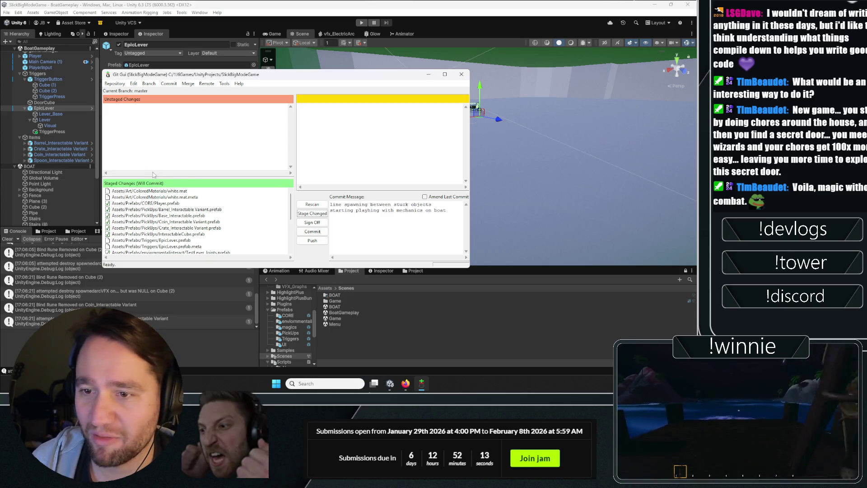
pyautogui.click(308, 206)
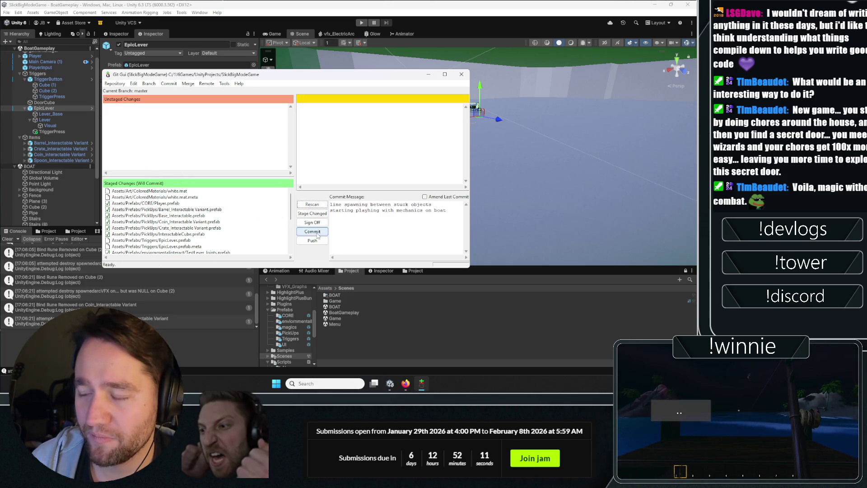
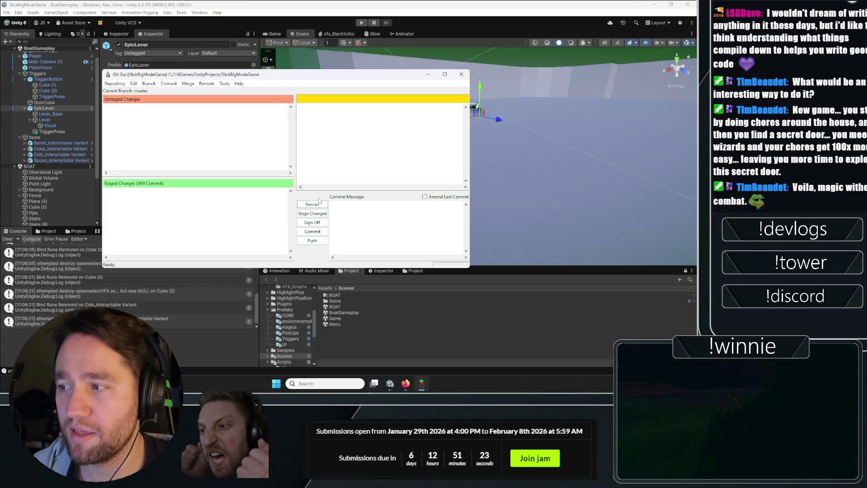
# - Commit the staged changes in Git Gui and push the master branch to the remote
pyautogui.click(313, 232)
pyautogui.click(396, 219)
pyautogui.click(312, 240)
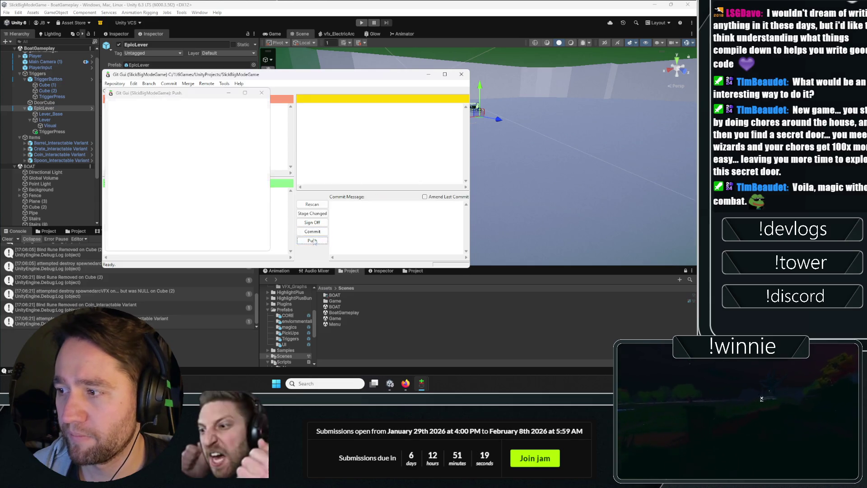
pyautogui.click(253, 242)
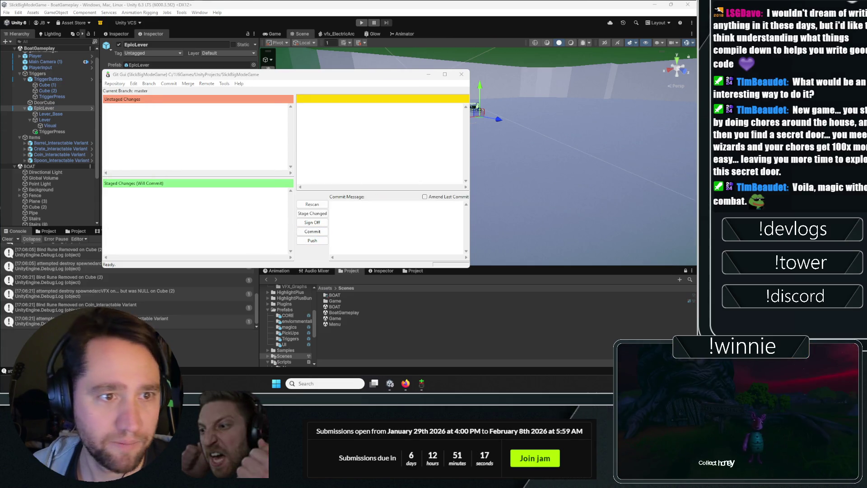
pyautogui.click(115, 135)
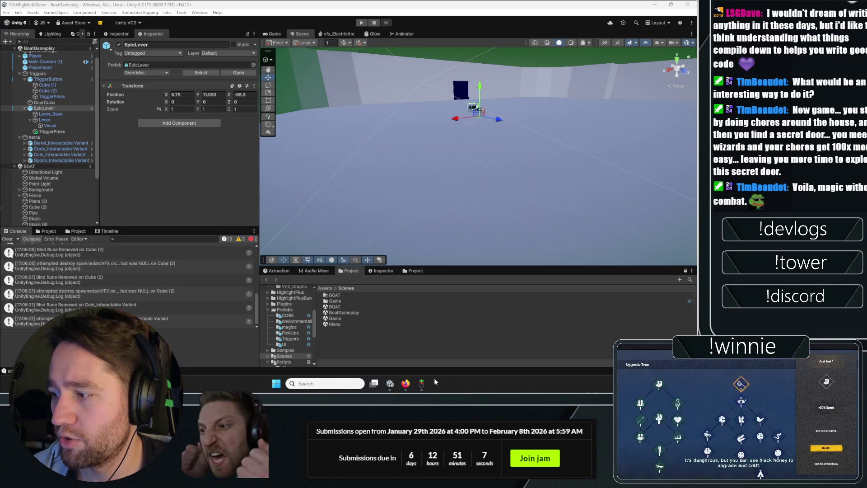
pyautogui.click(422, 383)
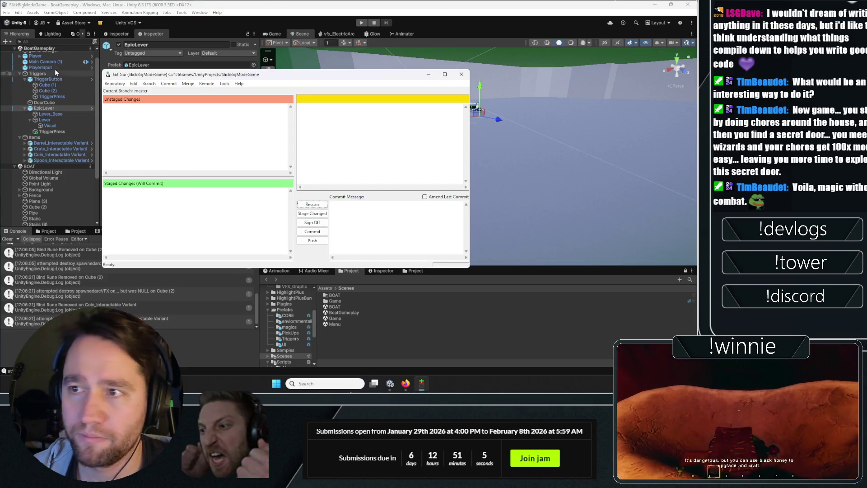
# - Return to Unity, deselect PlayerInput, clear the Console log and orbit the Scene view toward the boat
pyautogui.click(55, 68)
pyautogui.scroll(1, 52, 90)
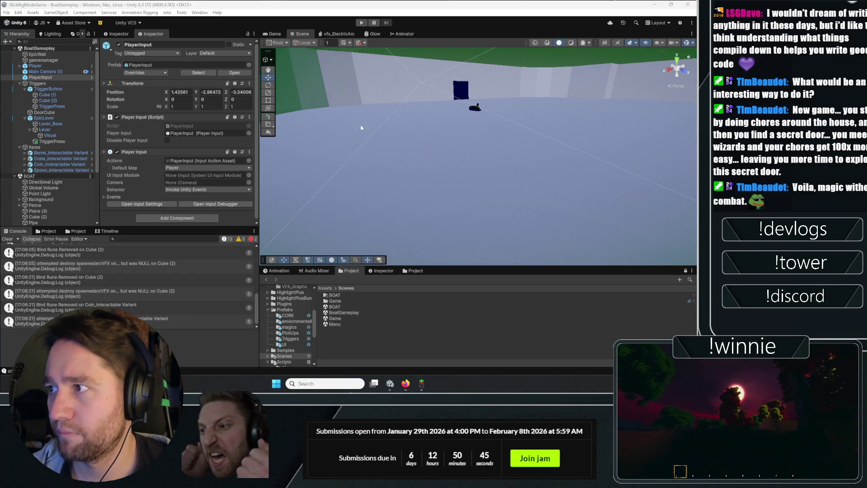
pyautogui.click(178, 306)
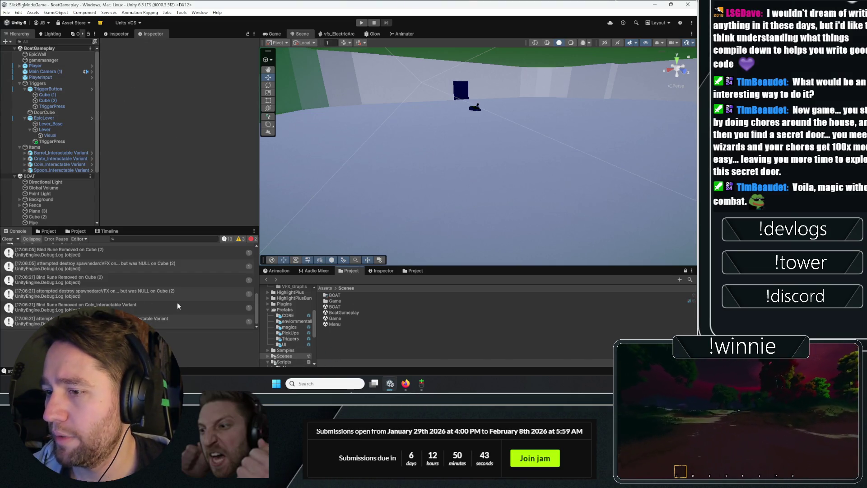
pyautogui.click(7, 239)
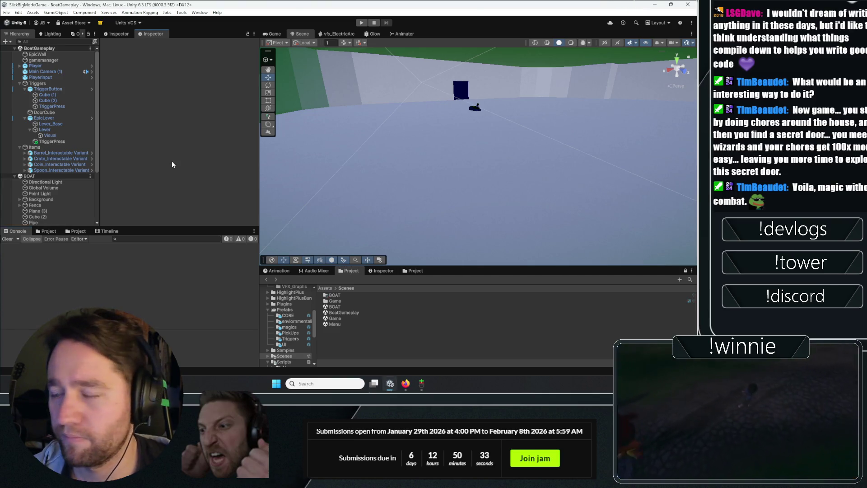
pyautogui.moveTo(527, 188)
pyautogui.mouseDown()
pyautogui.moveTo(470, 114)
pyautogui.moveTo(486, 145)
pyautogui.moveTo(479, 149)
pyautogui.mouseUp()
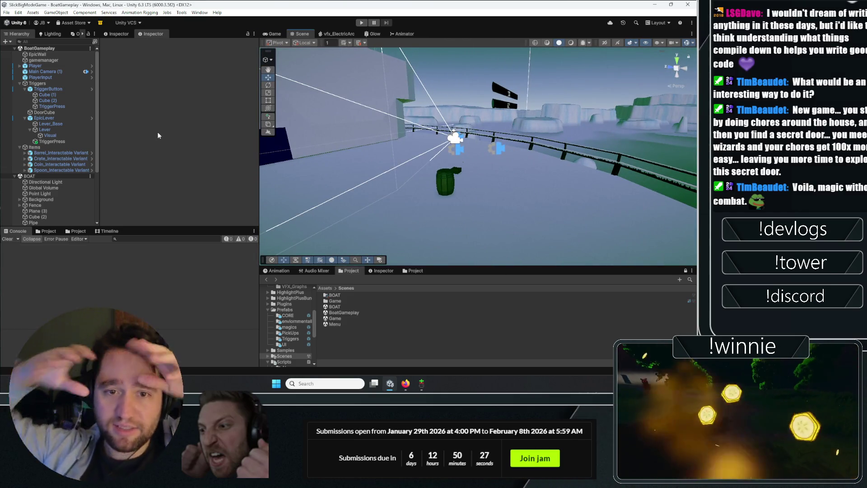
pyautogui.moveTo(392, 157)
pyautogui.mouseDown()
pyautogui.moveTo(257, 128)
pyautogui.moveTo(267, 118)
pyautogui.mouseUp()
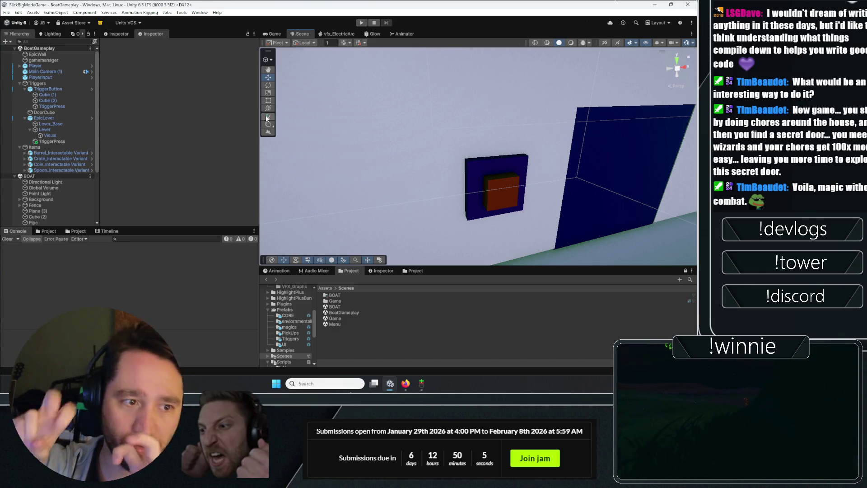
pyautogui.moveTo(579, 144)
pyautogui.mouseDown()
pyautogui.moveTo(141, 162)
pyautogui.moveTo(169, 129)
pyautogui.moveTo(173, 96)
pyautogui.mouseUp()
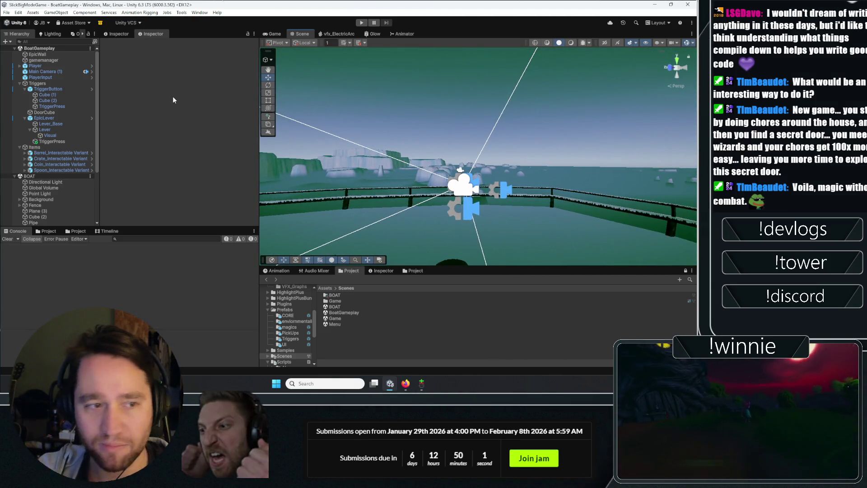
pyautogui.moveTo(332, 108)
pyautogui.mouseDown()
pyautogui.moveTo(2, 108)
pyautogui.moveTo(64, 93)
pyautogui.moveTo(685, 118)
pyautogui.moveTo(650, 100)
pyautogui.moveTo(58, 113)
pyautogui.moveTo(163, 83)
pyautogui.mouseUp()
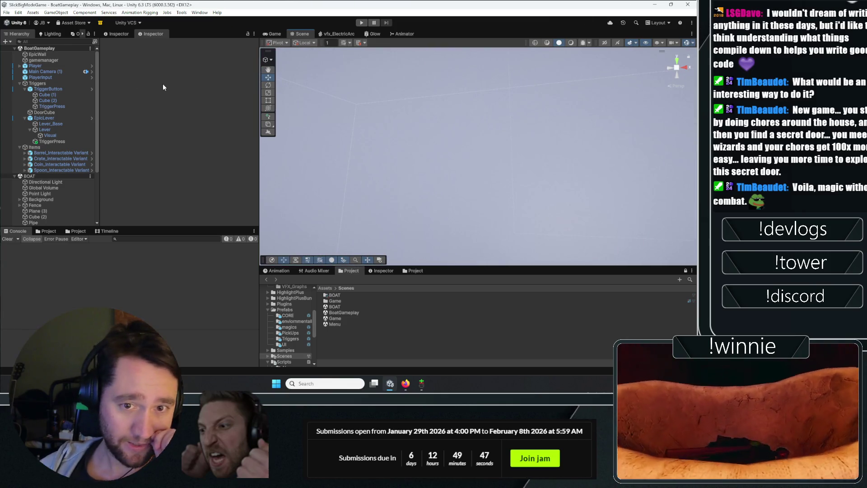
pyautogui.moveTo(379, 106)
pyautogui.mouseDown()
pyautogui.moveTo(149, 164)
pyautogui.moveTo(112, 139)
pyautogui.moveTo(664, 113)
pyautogui.moveTo(455, 112)
pyautogui.moveTo(299, 135)
pyautogui.moveTo(452, 143)
pyautogui.moveTo(310, 87)
pyautogui.moveTo(648, 106)
pyautogui.moveTo(200, 134)
pyautogui.moveTo(515, 226)
pyautogui.moveTo(493, 118)
pyautogui.mouseUp()
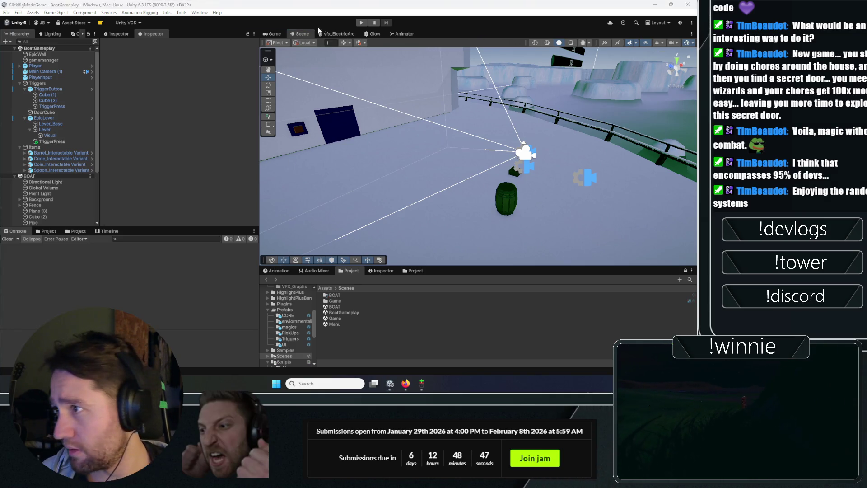
pyautogui.click(361, 22)
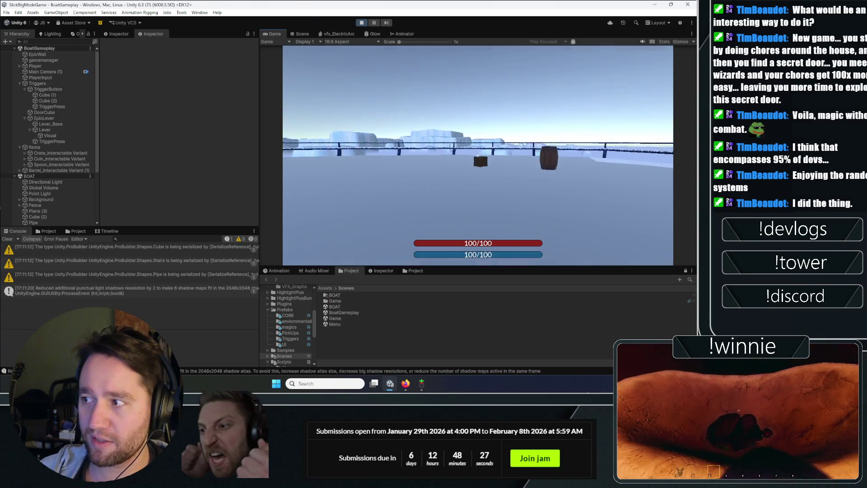
pyautogui.press('w')
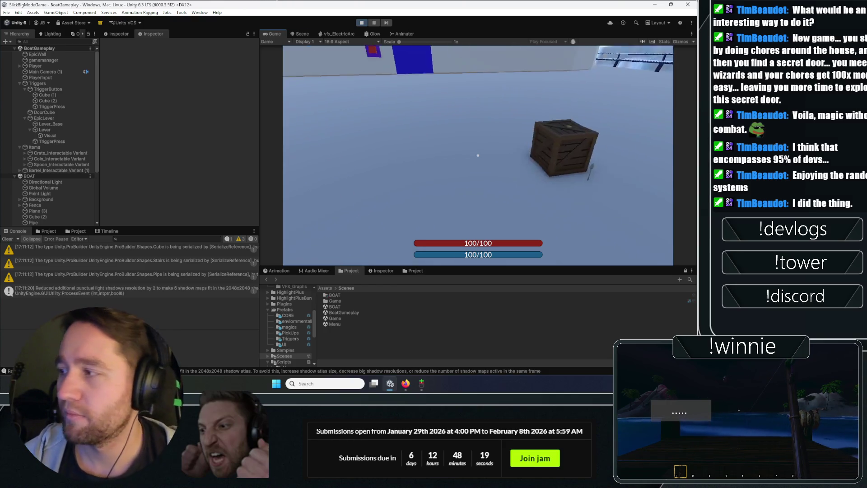
pyautogui.press('e')
pyautogui.press('e')
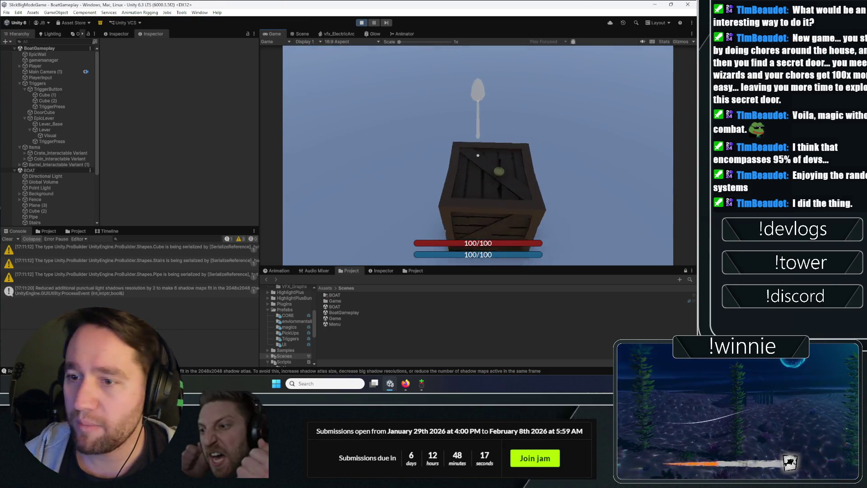
pyautogui.press('e')
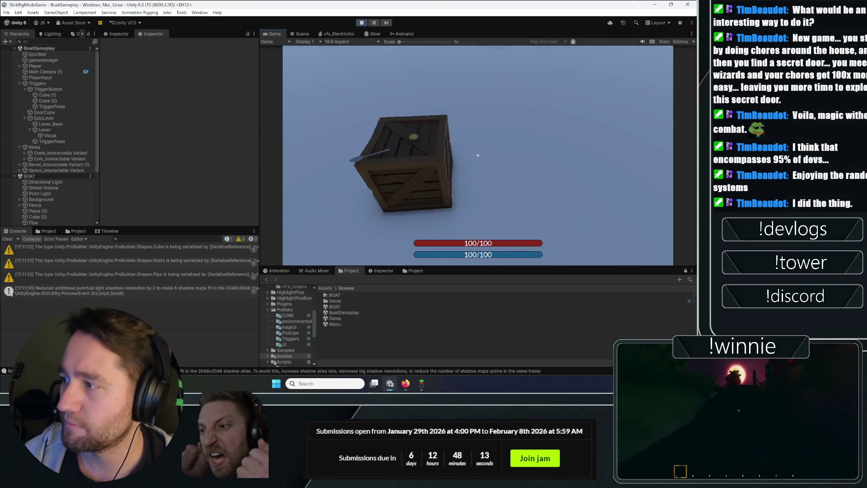
pyautogui.press('w')
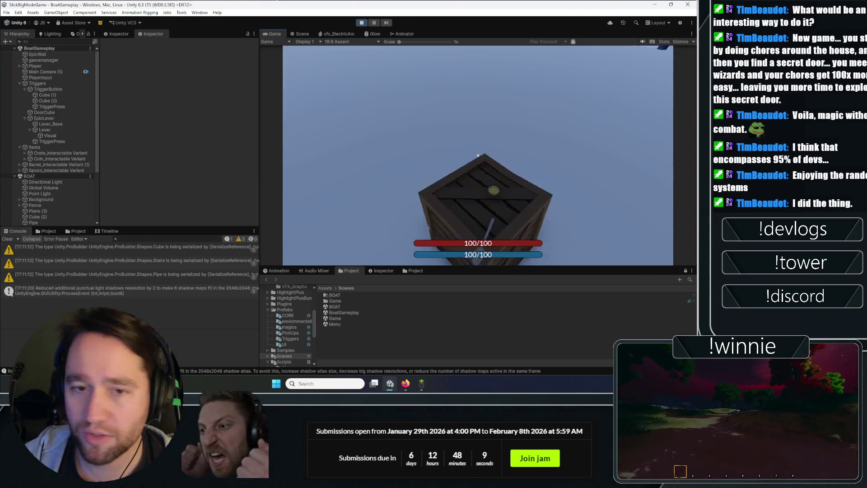
pyautogui.press('e')
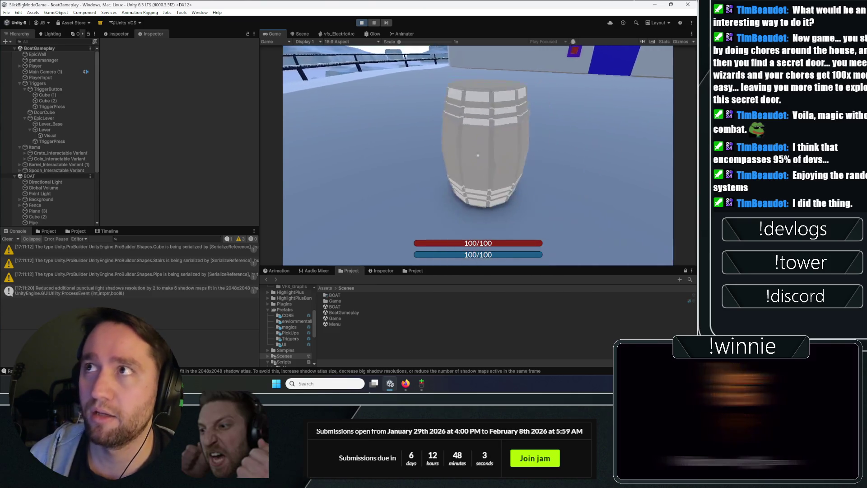
pyautogui.press('e')
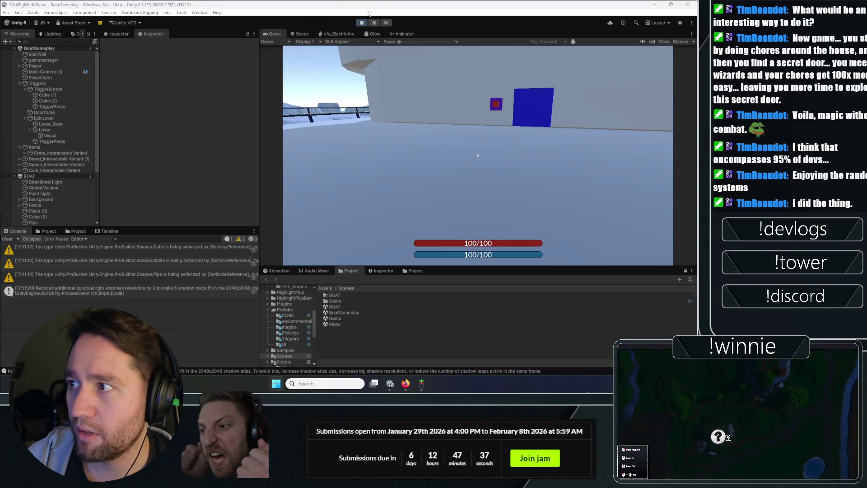
pyautogui.click(361, 23)
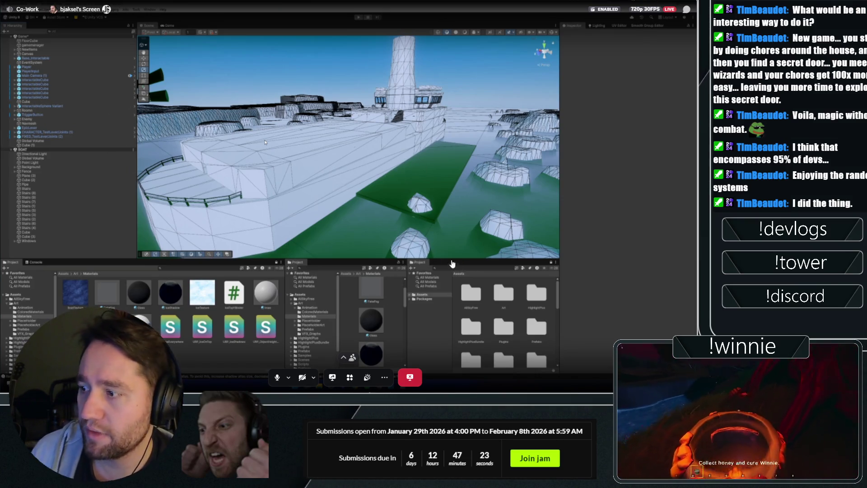
# - Remove the Game scene from the hierarchy without saving its changes
pyautogui.scroll(-5, 73, 114)
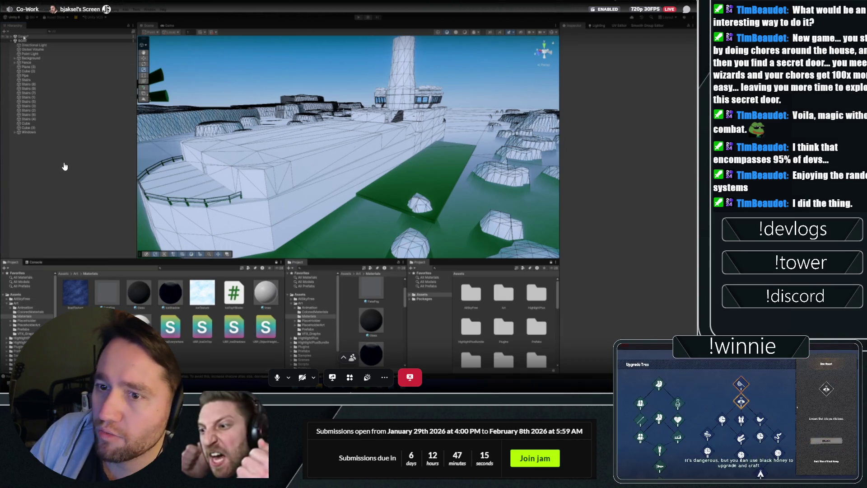
pyautogui.rightClick(22, 37)
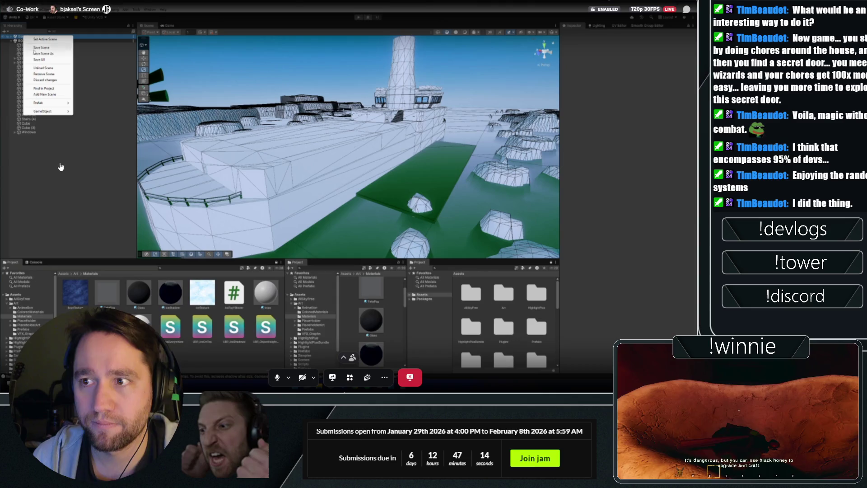
pyautogui.click(52, 73)
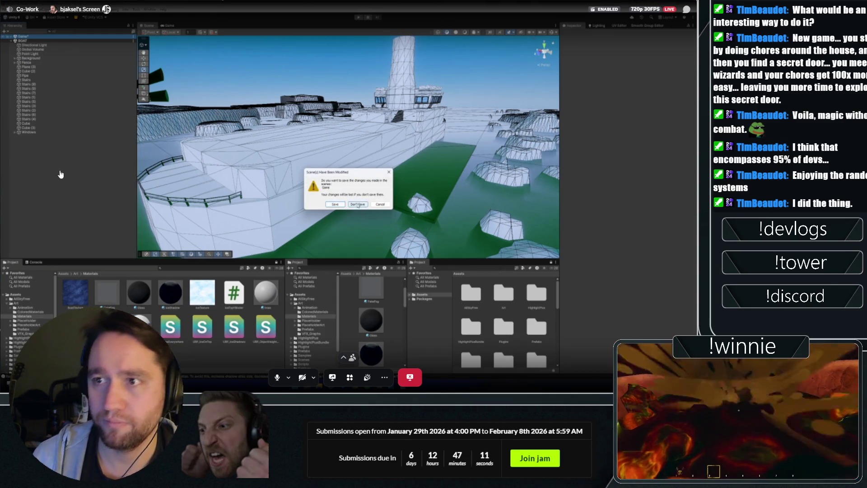
pyautogui.click(336, 204)
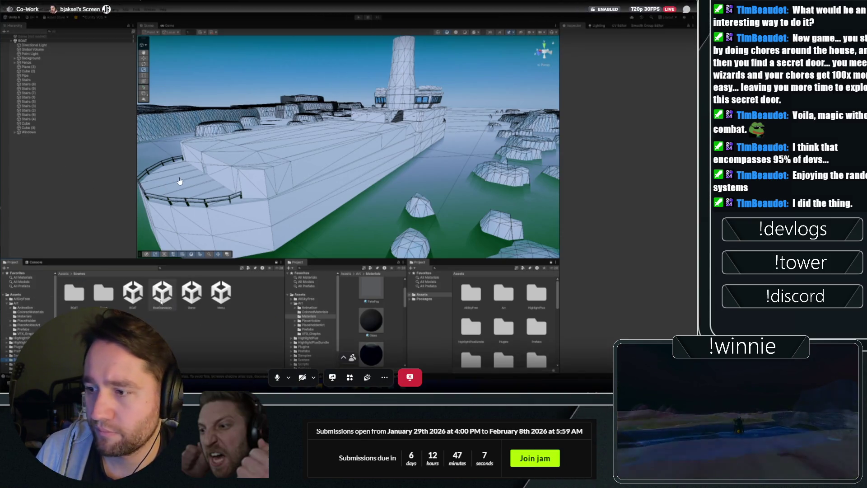
# - Open BoatGameplay additively alongside the BOAT scene and frame the Player in the Scene view
pyautogui.rightClick(163, 293)
pyautogui.click(194, 163)
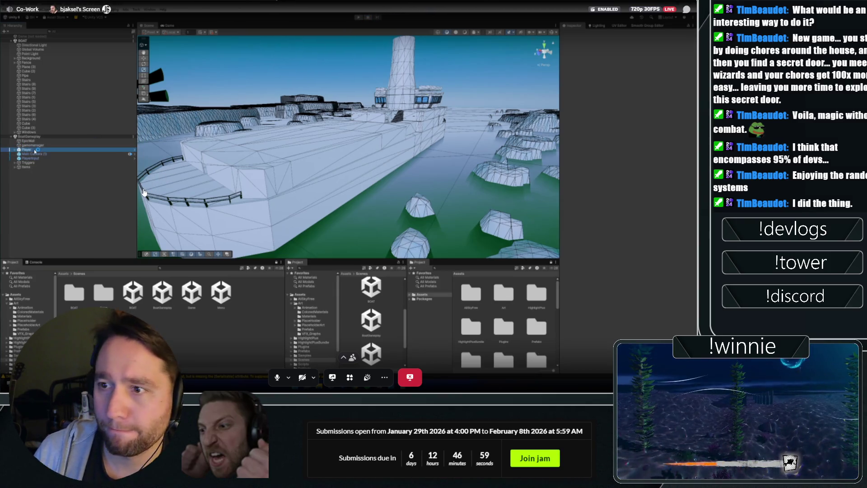
pyautogui.press('f')
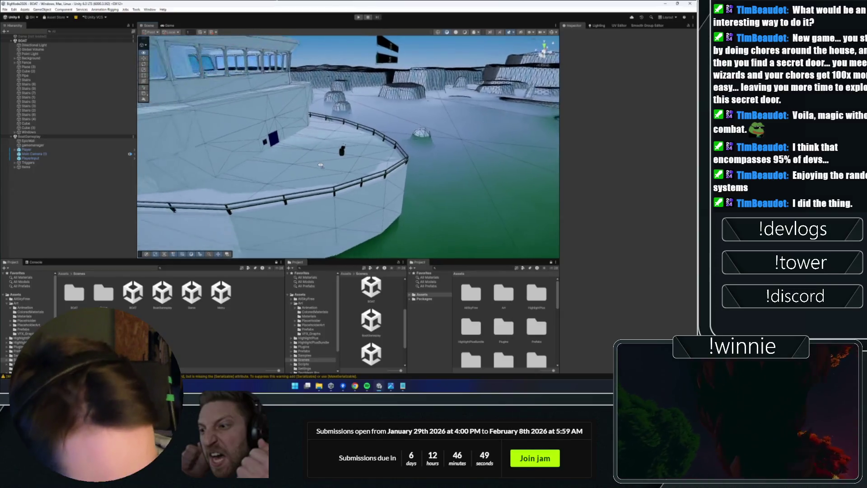
pyautogui.moveTo(320, 165); pyautogui.dragTo(289, 158)
pyautogui.moveTo(293, 158); pyautogui.dragTo(302, 161)
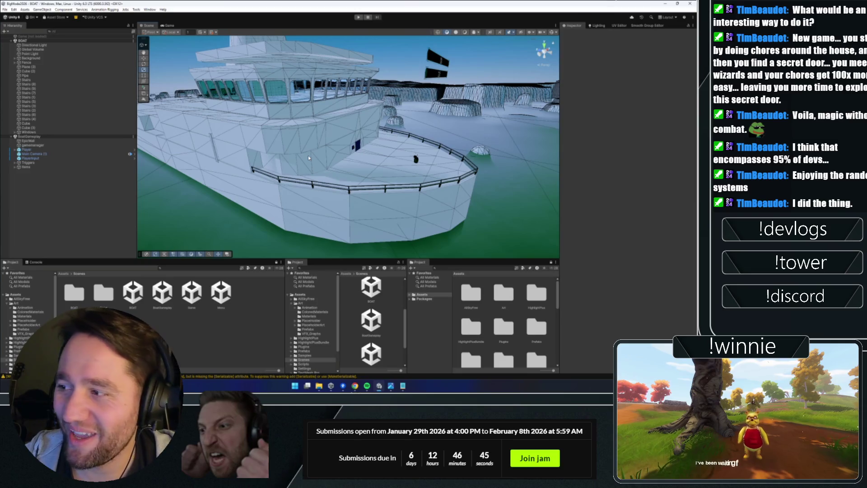
pyautogui.moveTo(397, 162)
pyautogui.mouseDown()
pyautogui.moveTo(287, 160)
pyautogui.moveTo(348, 183)
pyautogui.moveTo(379, 177)
pyautogui.mouseUp()
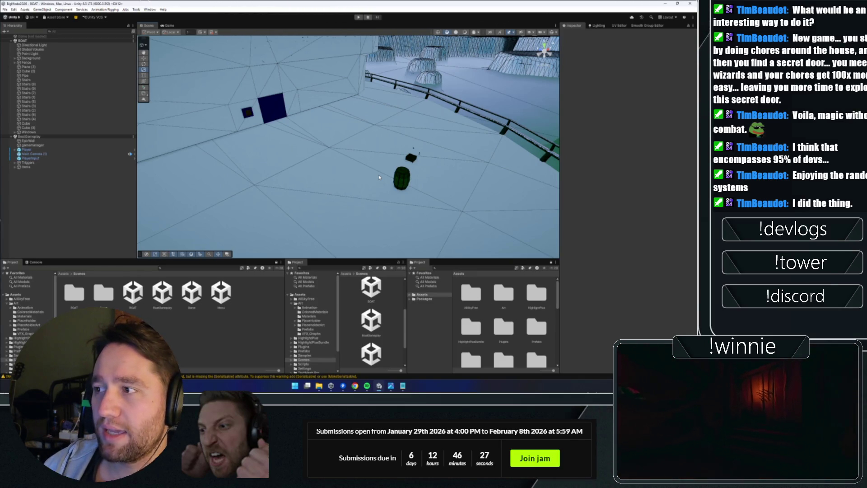
pyautogui.moveTo(380, 178); pyautogui.dragTo(345, 165)
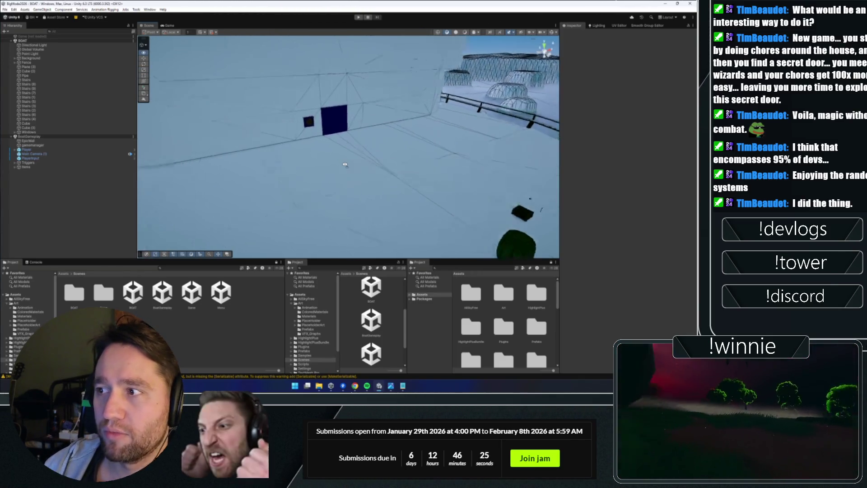
pyautogui.scroll(10, 330, 150)
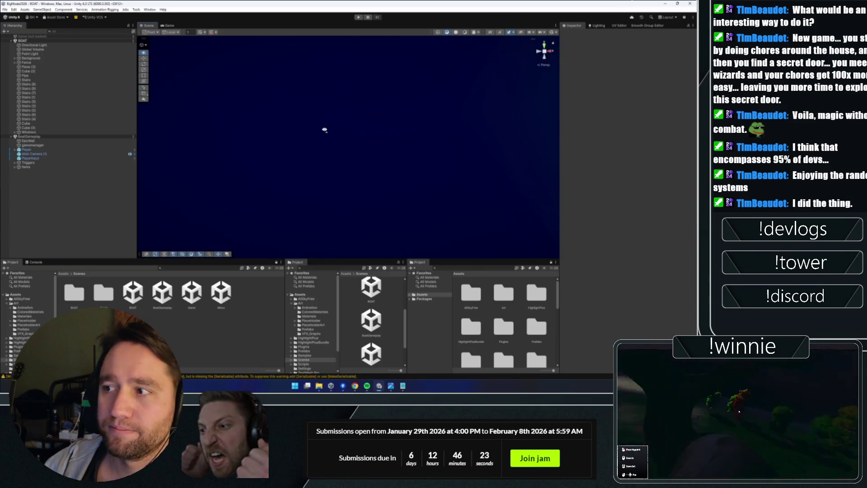
pyautogui.moveTo(339, 131)
pyautogui.mouseDown()
pyautogui.moveTo(413, 146)
pyautogui.moveTo(274, 146)
pyautogui.moveTo(357, 179)
pyautogui.mouseUp()
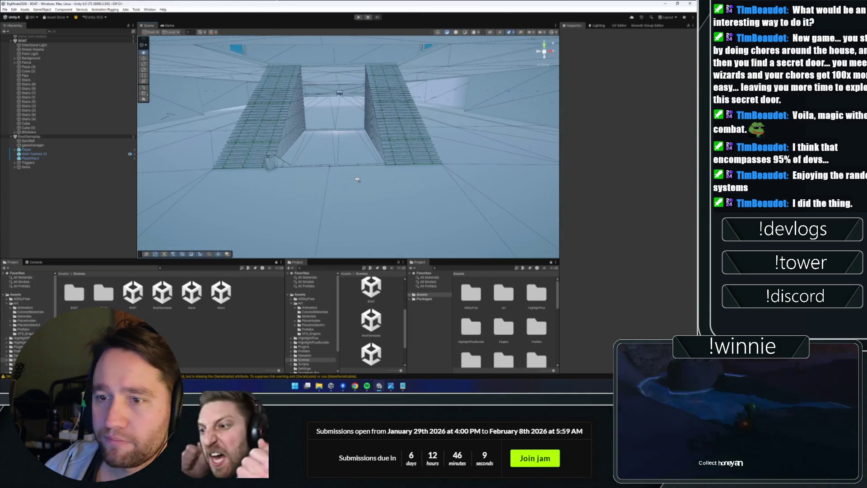
pyautogui.moveTo(358, 180); pyautogui.dragTo(383, 159)
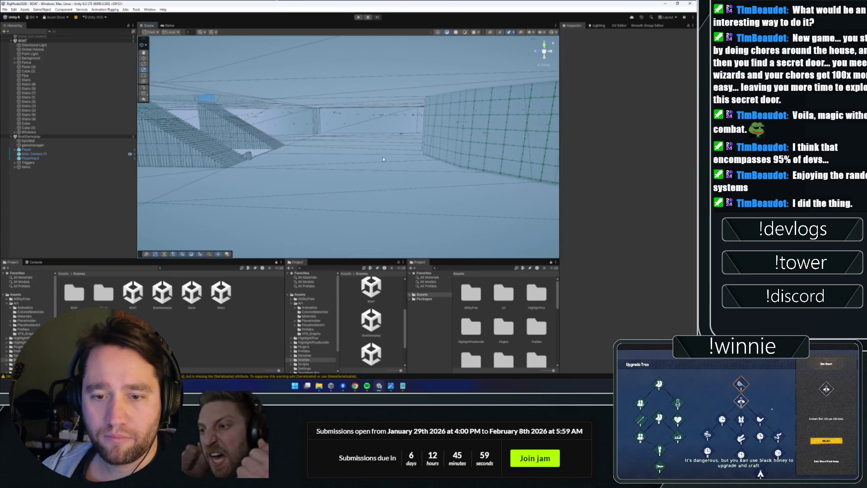
pyautogui.moveTo(381, 153)
pyautogui.mouseDown()
pyautogui.moveTo(382, 145)
pyautogui.moveTo(351, 144)
pyautogui.moveTo(344, 134)
pyautogui.moveTo(406, 139)
pyautogui.mouseUp()
pyautogui.click(449, 142)
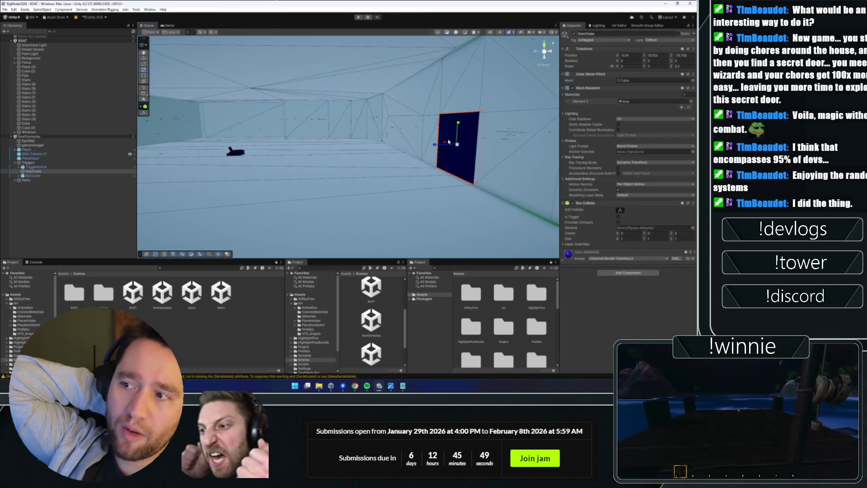
pyautogui.moveTo(240, 203)
pyautogui.mouseDown()
pyautogui.moveTo(278, 144)
pyautogui.moveTo(335, 169)
pyautogui.moveTo(403, 175)
pyautogui.mouseUp()
pyautogui.click(277, 144)
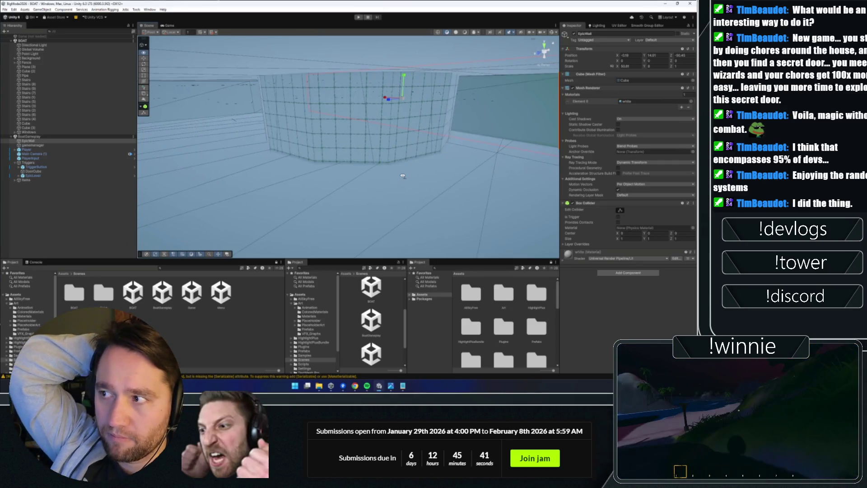
pyautogui.moveTo(402, 175)
pyautogui.mouseDown()
pyautogui.moveTo(308, 144)
pyautogui.moveTo(319, 136)
pyautogui.moveTo(333, 153)
pyautogui.moveTo(363, 138)
pyautogui.moveTo(334, 139)
pyautogui.moveTo(402, 140)
pyautogui.moveTo(332, 136)
pyautogui.mouseUp()
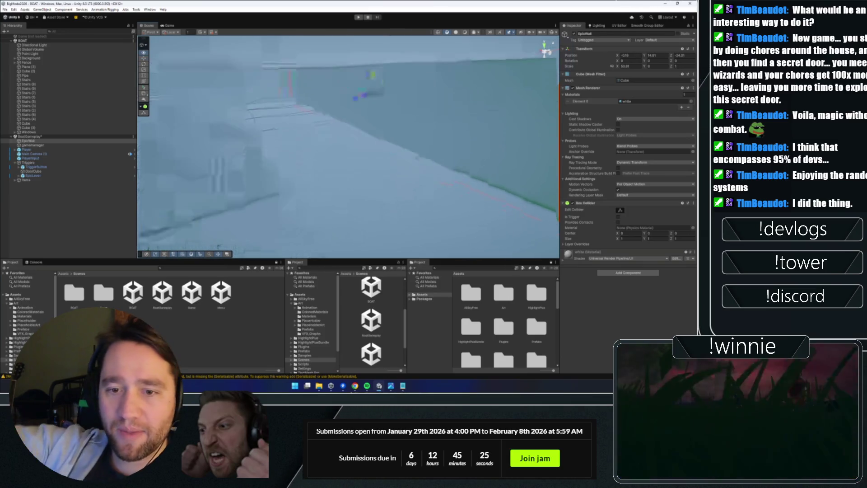
pyautogui.moveTo(290, 143)
pyautogui.mouseDown()
pyautogui.moveTo(325, 143)
pyautogui.moveTo(245, 196)
pyautogui.moveTo(291, 203)
pyautogui.mouseUp()
pyautogui.moveTo(330, 224); pyautogui.dragTo(280, 122)
pyautogui.moveTo(386, 153)
pyautogui.mouseDown()
pyautogui.moveTo(393, 217)
pyautogui.moveTo(313, 180)
pyautogui.moveTo(491, 77)
pyautogui.moveTo(383, 152)
pyautogui.mouseUp()
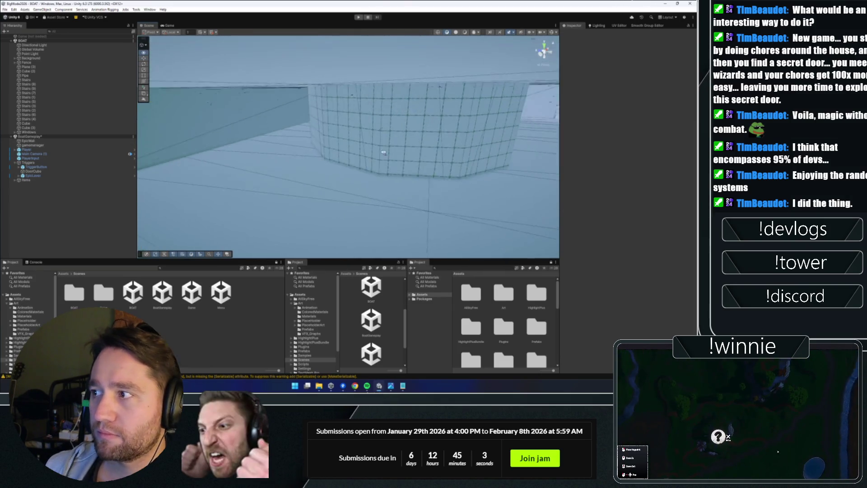
pyautogui.moveTo(307, 228); pyautogui.dragTo(342, 187)
pyautogui.click(342, 186)
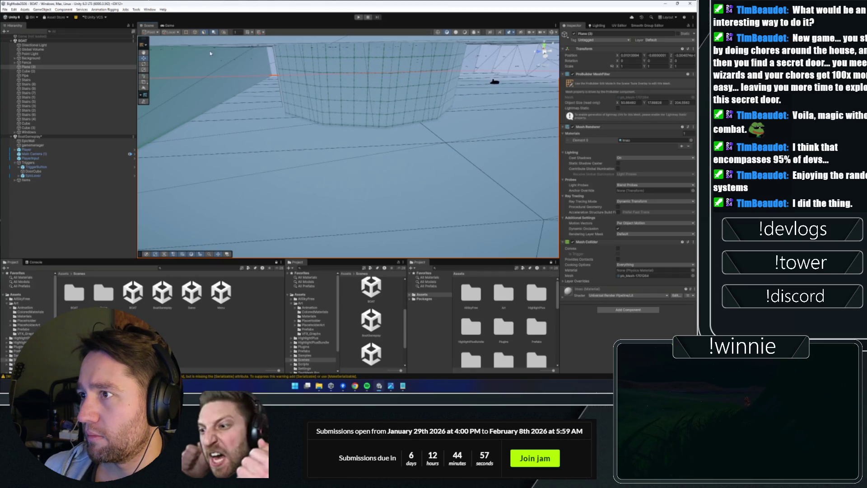
pyautogui.moveTo(302, 144); pyautogui.dragTo(193, 37)
pyautogui.click(310, 140)
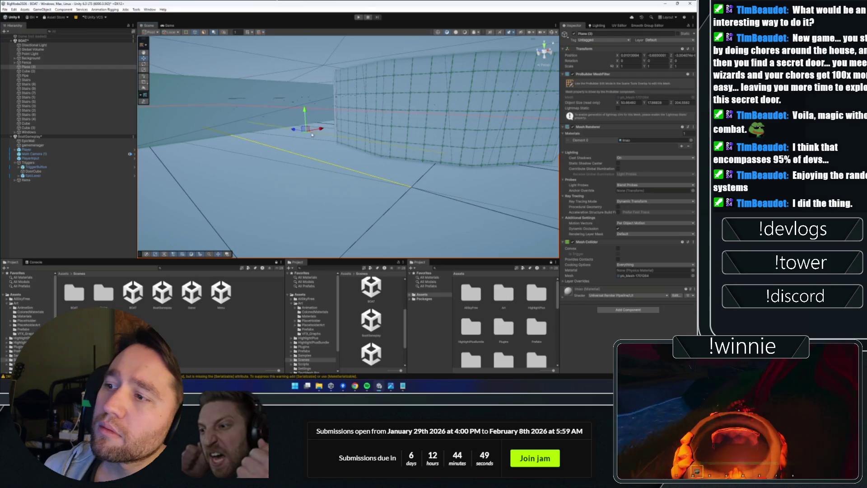
pyautogui.moveTo(304, 157)
pyautogui.mouseDown()
pyautogui.moveTo(357, 134)
pyautogui.moveTo(344, 155)
pyautogui.mouseUp()
pyautogui.rightClick(344, 155)
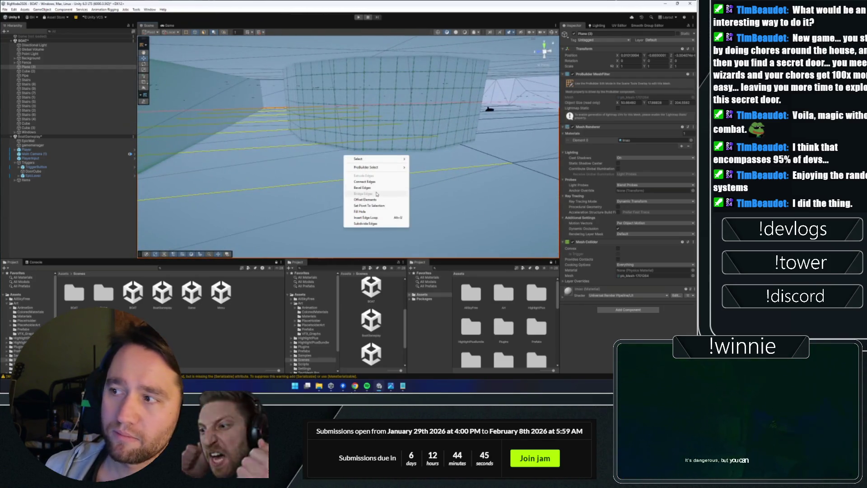
pyautogui.moveTo(368, 185); pyautogui.dragTo(320, 188)
pyautogui.press('f')
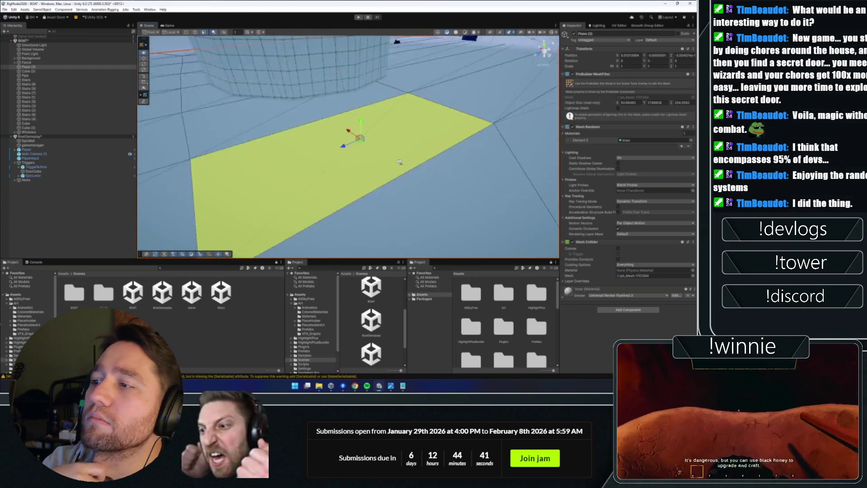
pyautogui.scroll(3, 427, 162)
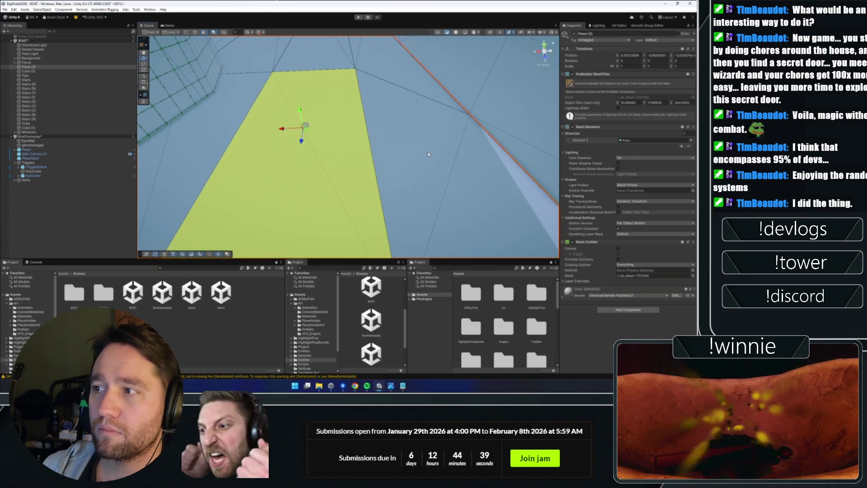
pyautogui.moveTo(427, 152)
pyautogui.mouseDown()
pyautogui.moveTo(312, 164)
pyautogui.moveTo(266, 157)
pyautogui.mouseUp()
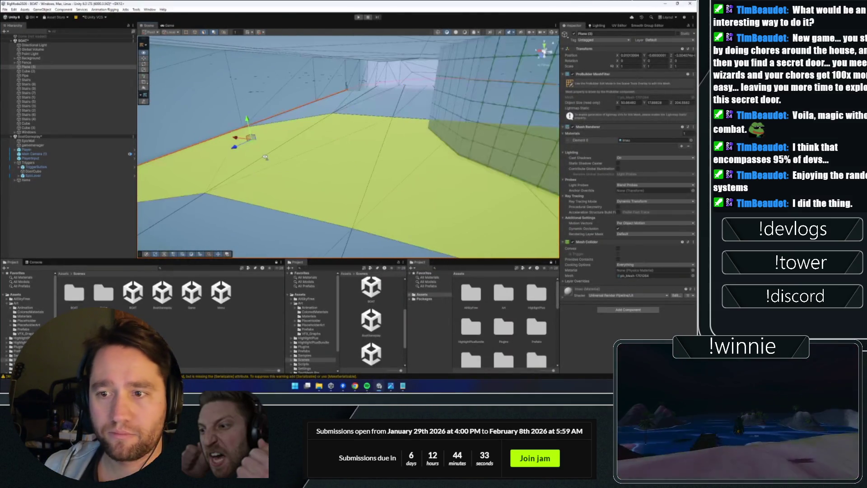
pyautogui.moveTo(266, 157)
pyautogui.mouseDown()
pyautogui.moveTo(406, 137)
pyautogui.moveTo(340, 141)
pyautogui.mouseUp()
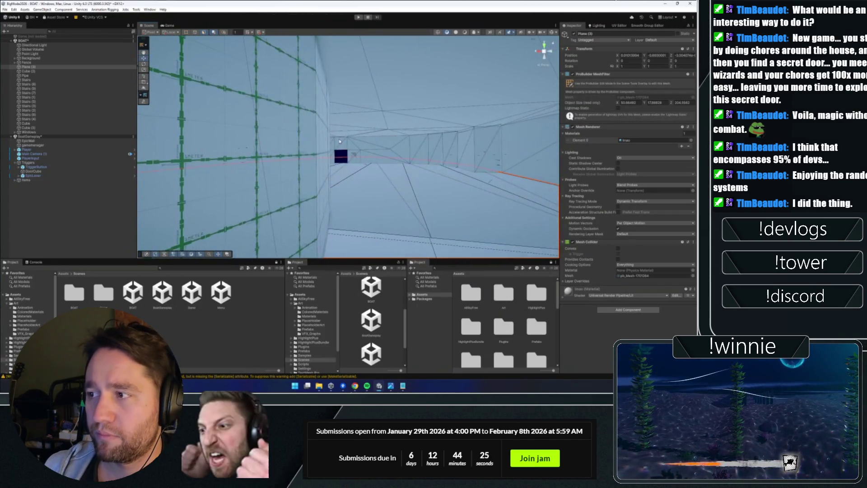
pyautogui.moveTo(339, 141)
pyautogui.mouseDown()
pyautogui.moveTo(336, 169)
pyautogui.moveTo(204, 51)
pyautogui.mouseUp()
pyautogui.click(253, 134)
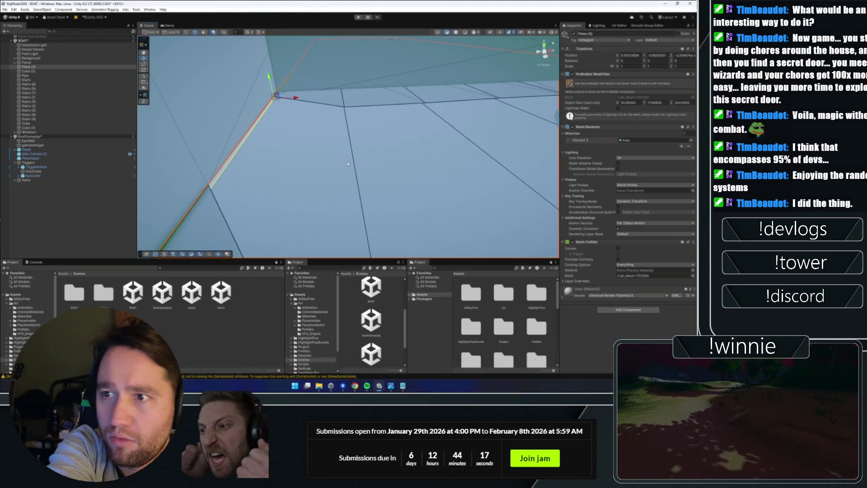
pyautogui.moveTo(355, 164)
pyautogui.mouseDown()
pyautogui.moveTo(406, 125)
pyautogui.moveTo(353, 112)
pyautogui.moveTo(298, 173)
pyautogui.moveTo(261, 157)
pyautogui.moveTo(345, 156)
pyautogui.moveTo(255, 157)
pyautogui.mouseUp()
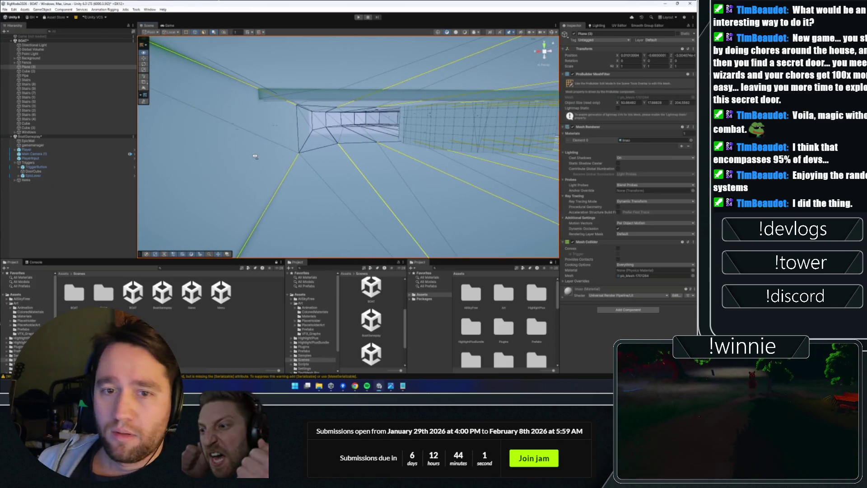
pyautogui.moveTo(256, 157); pyautogui.dragTo(413, 176)
pyautogui.click(205, 334)
pyautogui.moveTo(375, 156); pyautogui.dragTo(381, 155)
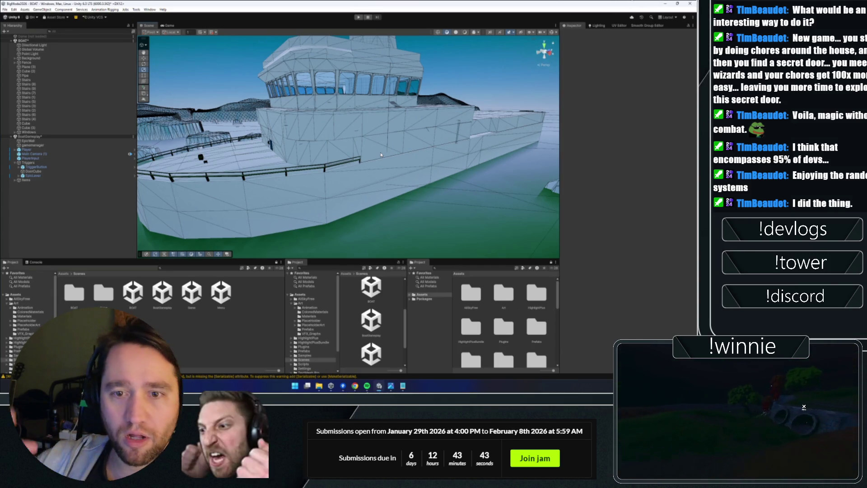
pyautogui.moveTo(390, 149)
pyautogui.mouseDown()
pyautogui.moveTo(392, 137)
pyautogui.moveTo(399, 176)
pyautogui.moveTo(316, 131)
pyautogui.moveTo(395, 219)
pyautogui.moveTo(467, 185)
pyautogui.moveTo(279, 164)
pyautogui.moveTo(286, 170)
pyautogui.mouseUp()
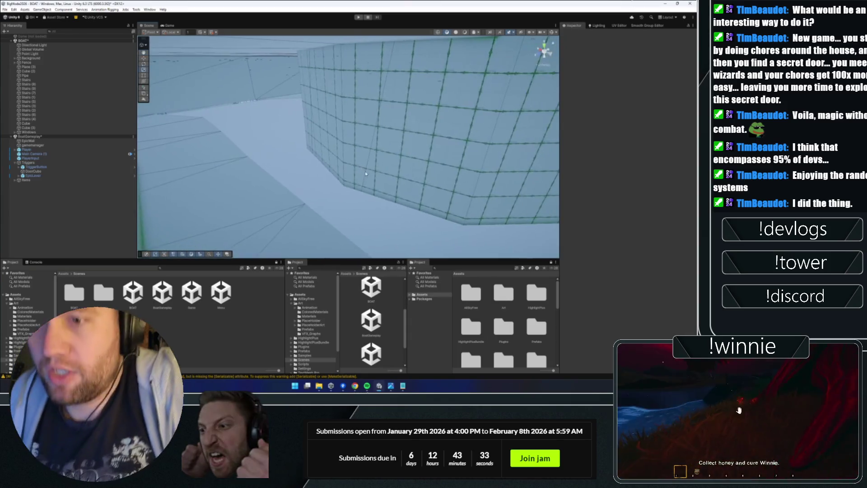
# - Select the floor Plane (3) and switch the tool context to ProBuilder mesh editing
pyautogui.click(286, 171)
pyautogui.click(143, 44)
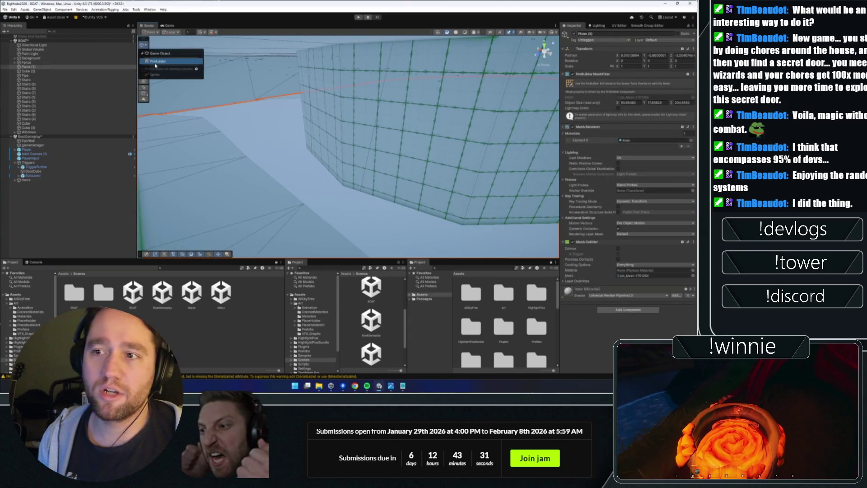
pyautogui.click(158, 64)
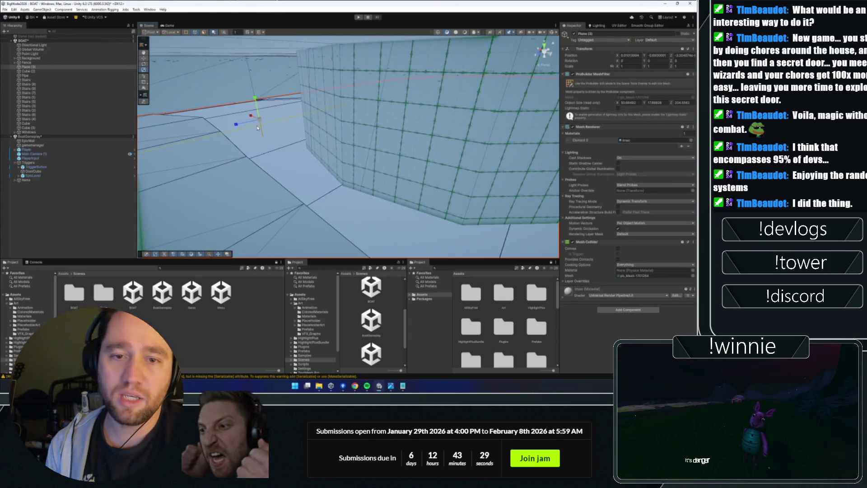
pyautogui.moveTo(257, 128); pyautogui.dragTo(337, 147)
pyautogui.moveTo(366, 160); pyautogui.dragTo(216, 152)
pyautogui.moveTo(332, 167)
pyautogui.mouseDown()
pyautogui.moveTo(265, 161)
pyautogui.moveTo(441, 154)
pyautogui.moveTo(430, 135)
pyautogui.moveTo(284, 198)
pyautogui.mouseUp()
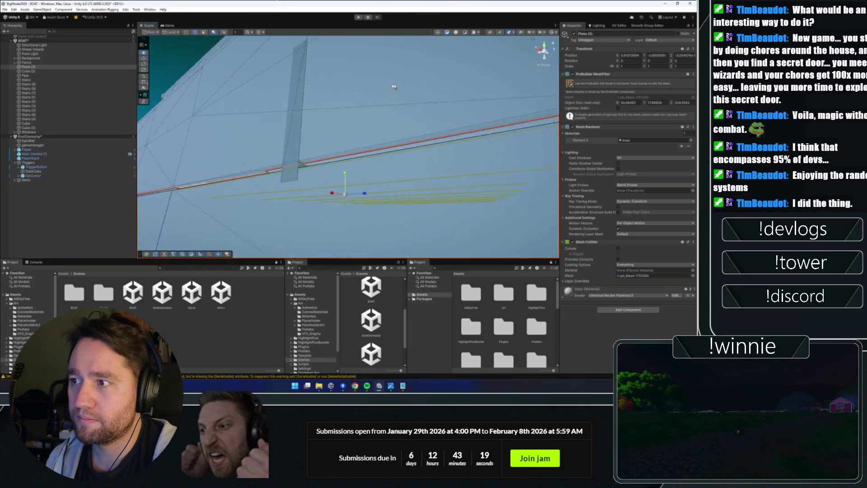
pyautogui.moveTo(393, 87); pyautogui.dragTo(392, 92)
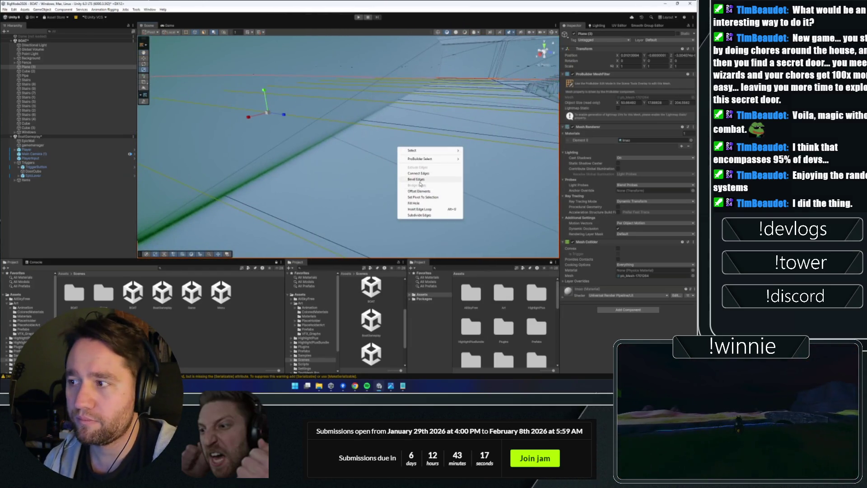
pyautogui.moveTo(419, 174)
pyautogui.mouseDown()
pyautogui.moveTo(286, 209)
pyautogui.moveTo(265, 155)
pyautogui.mouseUp()
# - Pick one face of Plane (3), delete it with Delete Faces, and clear the selection
pyautogui.click(203, 32)
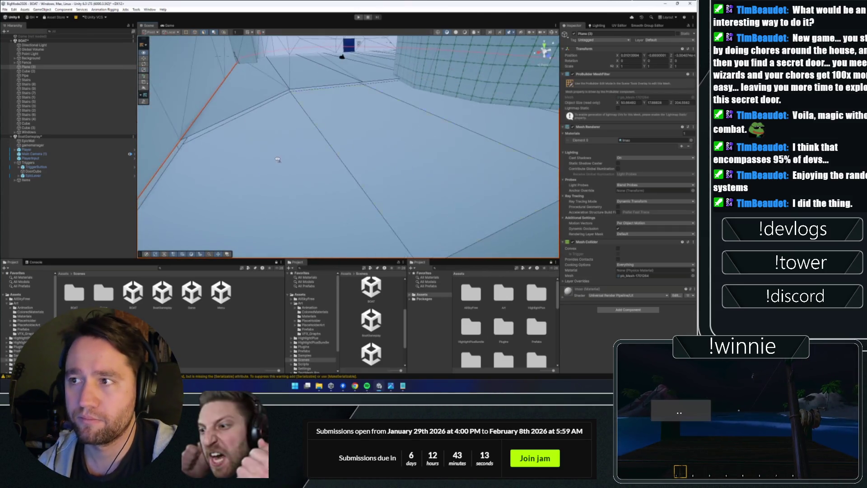
pyautogui.click(248, 213)
pyautogui.moveTo(248, 212)
pyautogui.mouseDown()
pyautogui.moveTo(349, 186)
pyautogui.moveTo(472, 118)
pyautogui.moveTo(404, 122)
pyautogui.moveTo(357, 150)
pyautogui.moveTo(375, 171)
pyautogui.mouseUp()
pyautogui.rightClick(376, 171)
pyautogui.click(400, 247)
pyautogui.moveTo(400, 247); pyautogui.dragTo(142, 196)
pyautogui.click(143, 196)
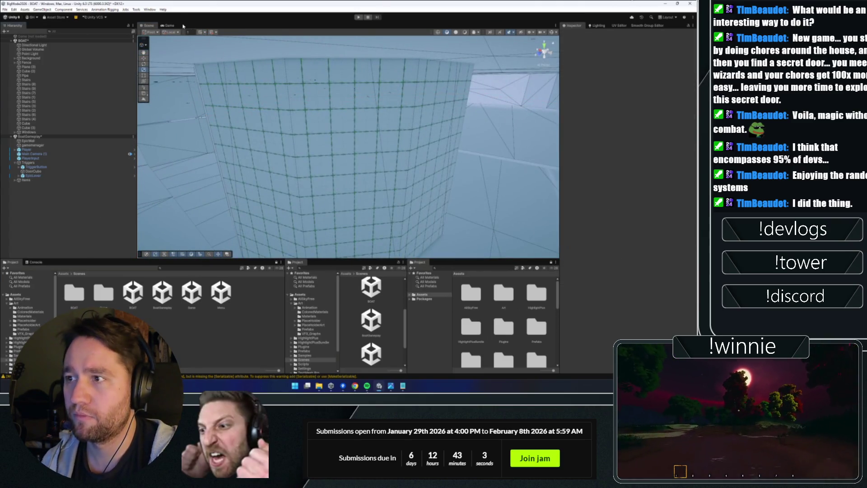
# - Start Play mode, cast a spell at the blue cube target, and walk toward the crate
pyautogui.click(358, 18)
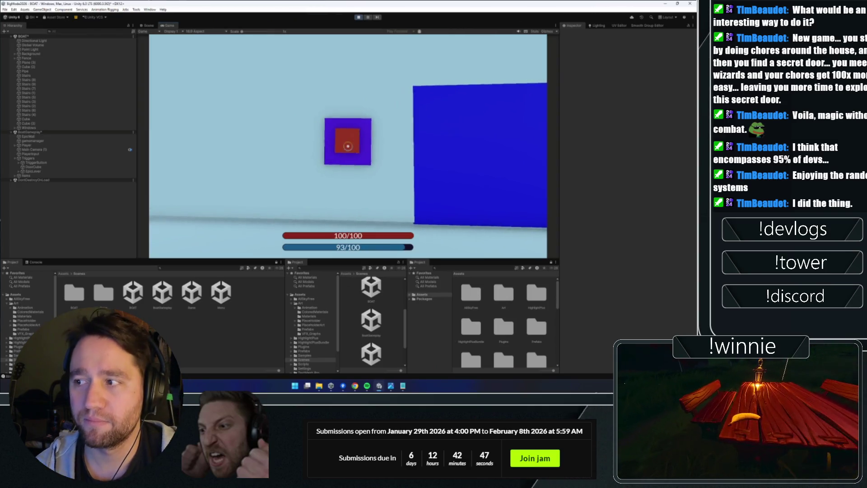
pyautogui.click(348, 146)
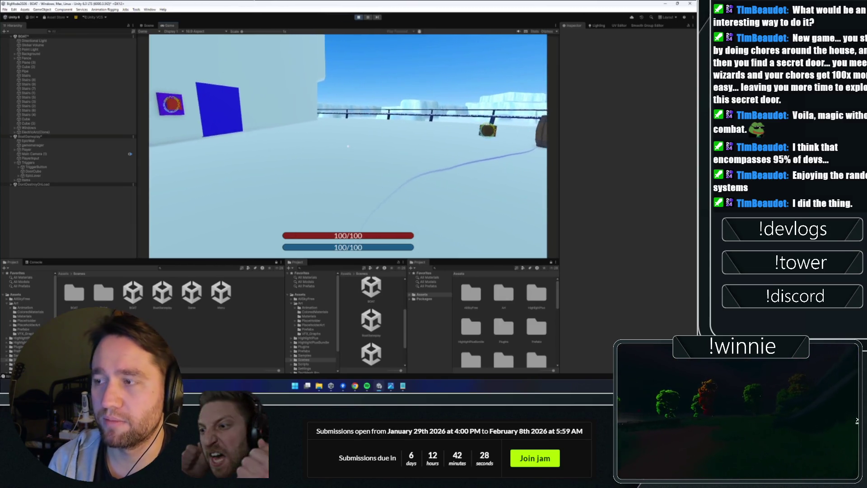
pyautogui.press('w')
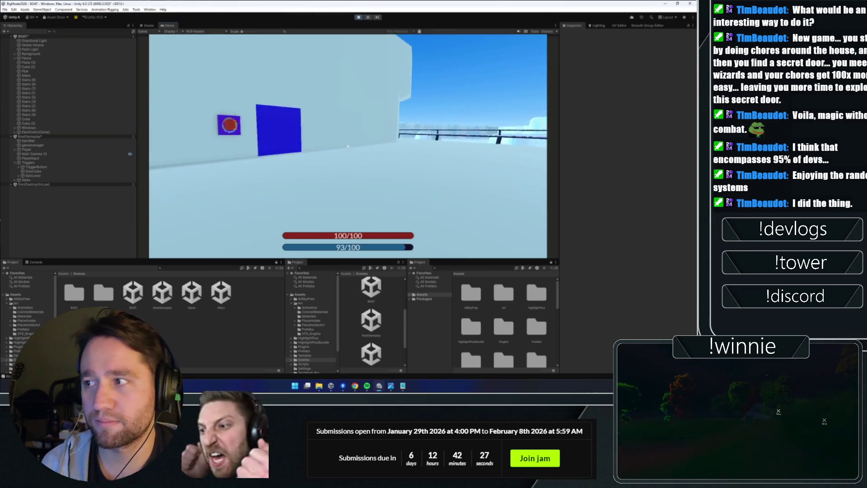
pyautogui.press('w')
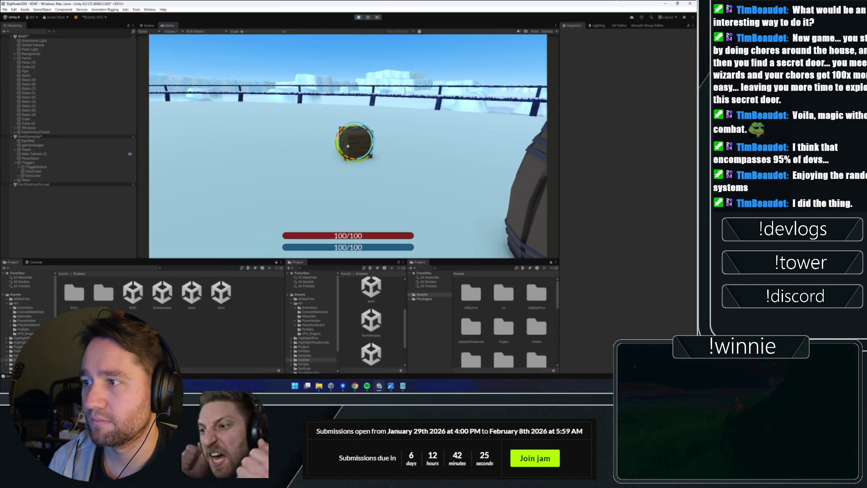
pyautogui.press('w')
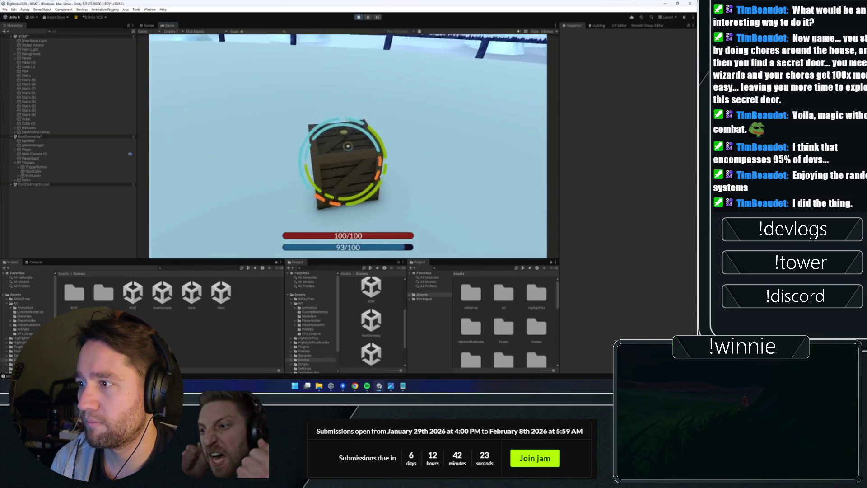
pyautogui.press('w')
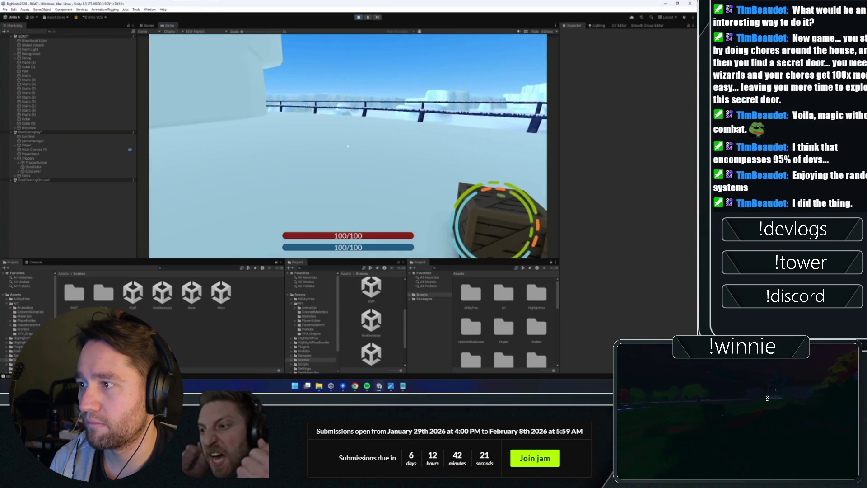
# - Walk with WASD to the purple wall target, then up to the crate to bind it
pyautogui.press('w')
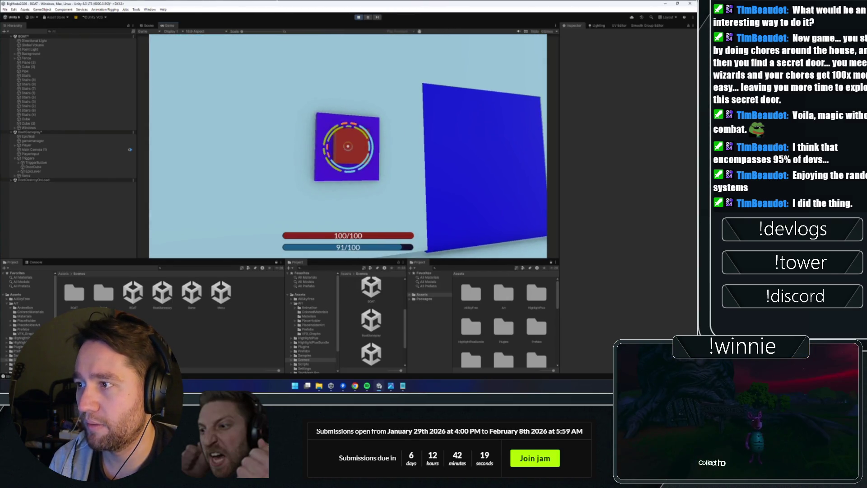
pyautogui.press('w')
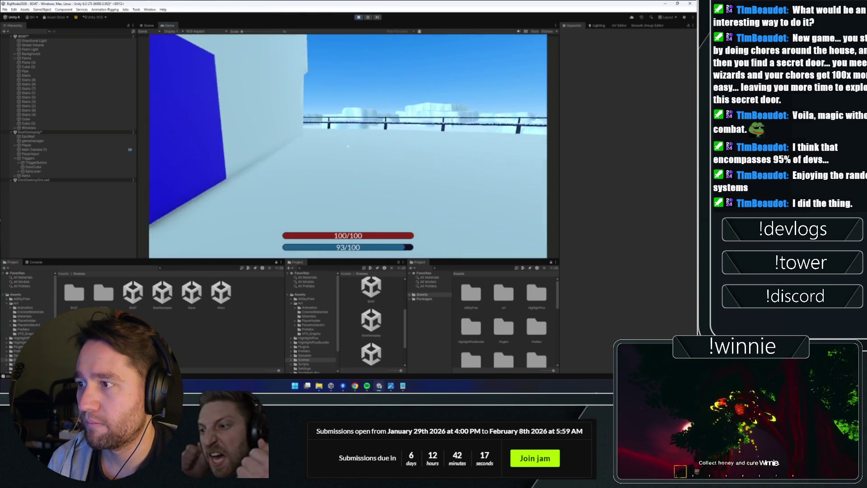
pyautogui.press('w')
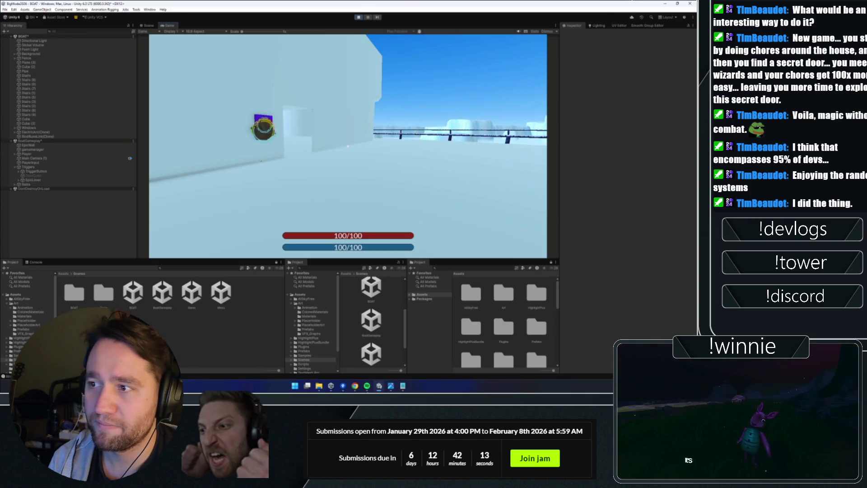
pyautogui.press('w')
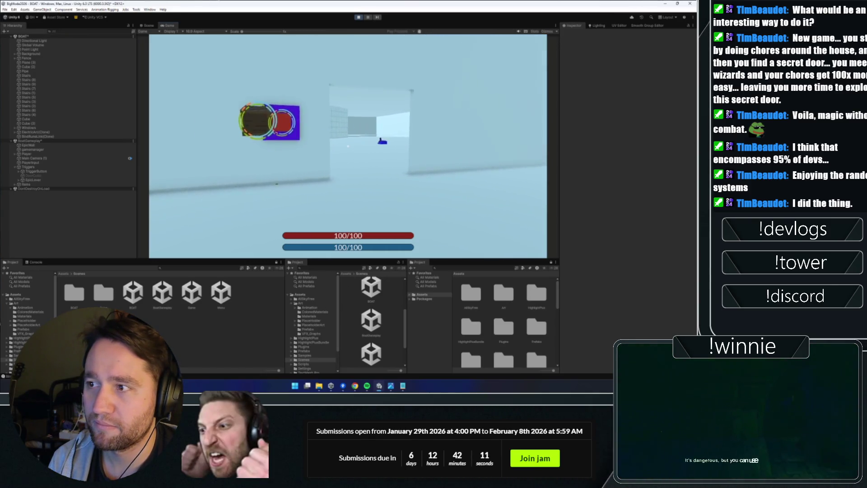
pyautogui.press('w')
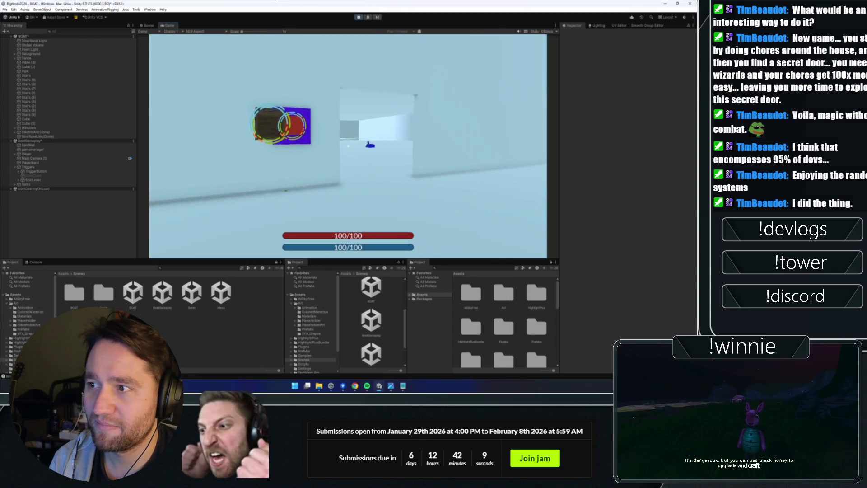
pyautogui.press('w')
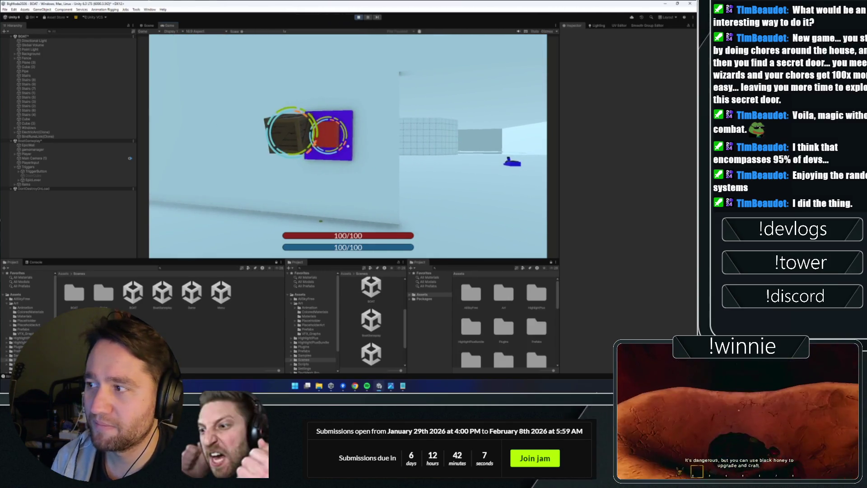
pyautogui.press('d')
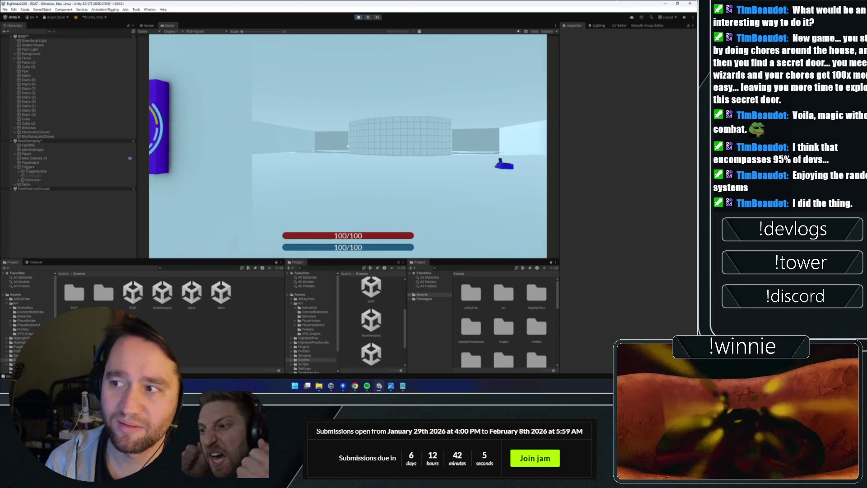
pyautogui.moveTo(347, 145)
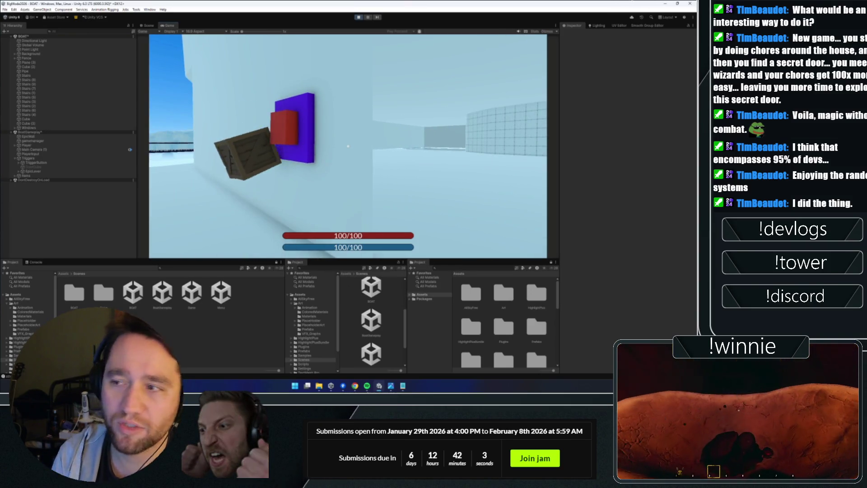
pyautogui.press('s')
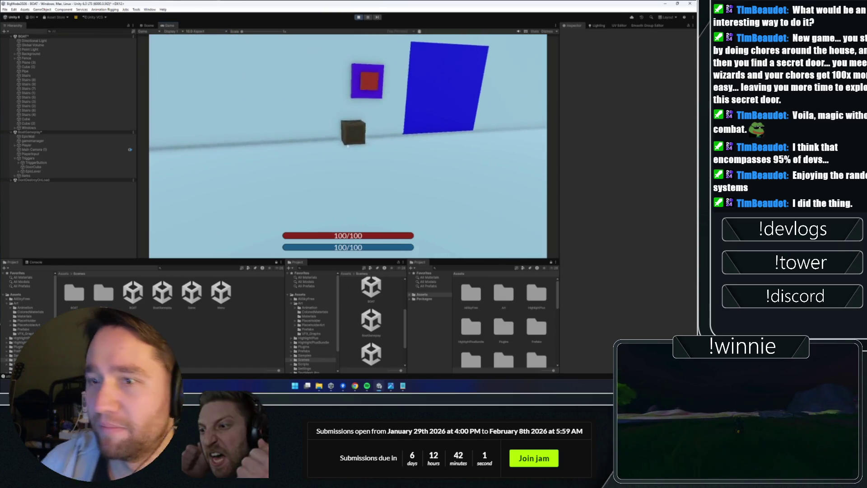
pyautogui.press('w')
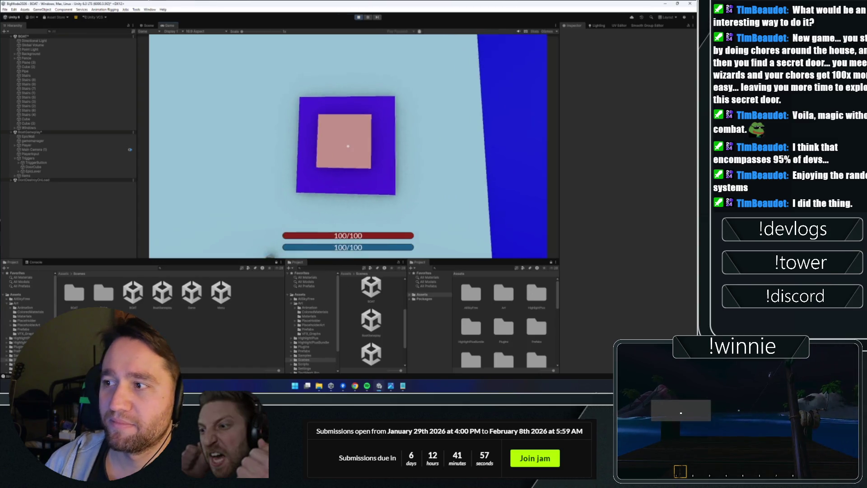
# - Carry the crate onto the purple target, then walk out onto the deck toward the barrel
pyautogui.click(348, 146)
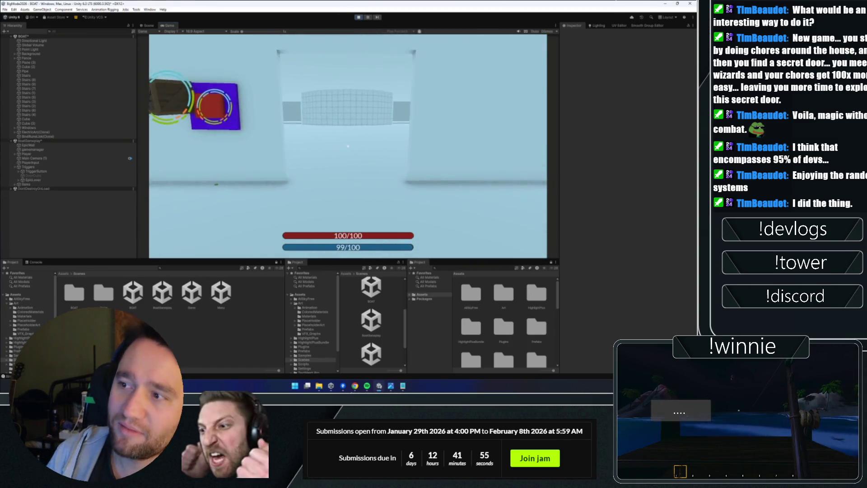
pyautogui.press('w')
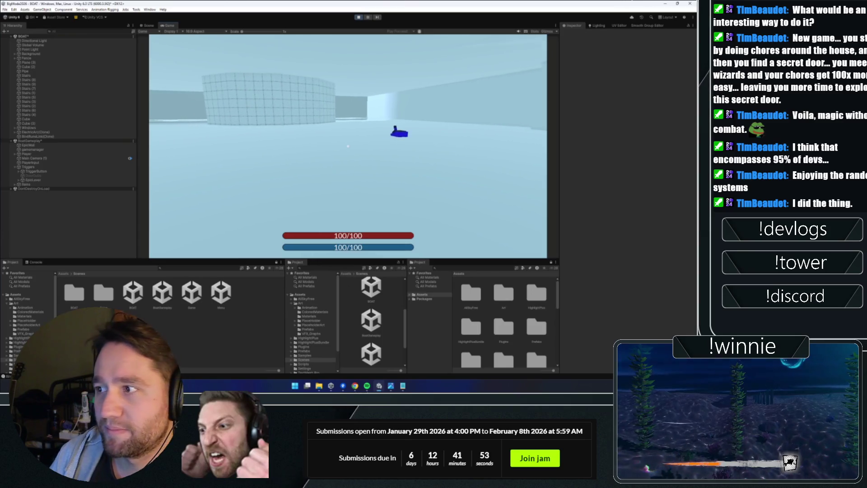
pyautogui.moveTo(347, 146)
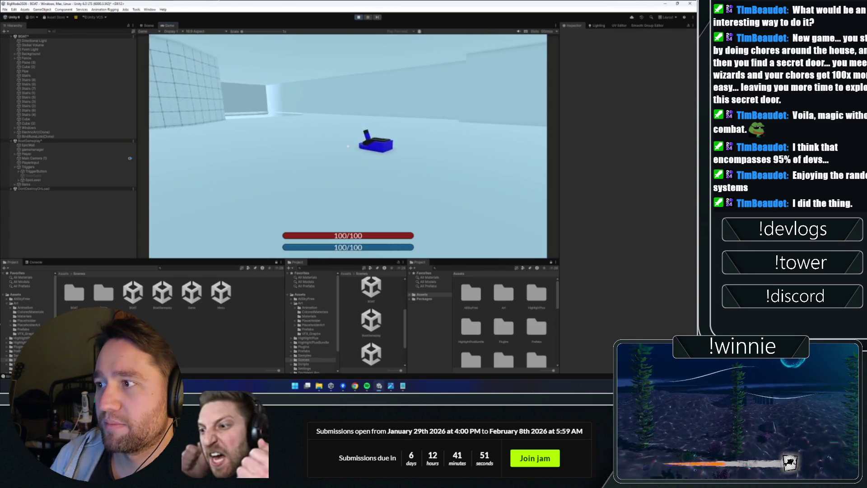
pyautogui.press('w')
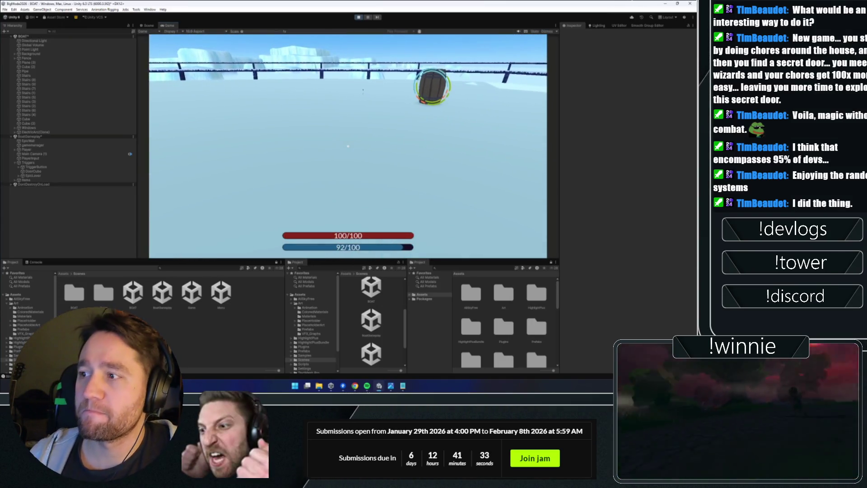
pyautogui.press('w')
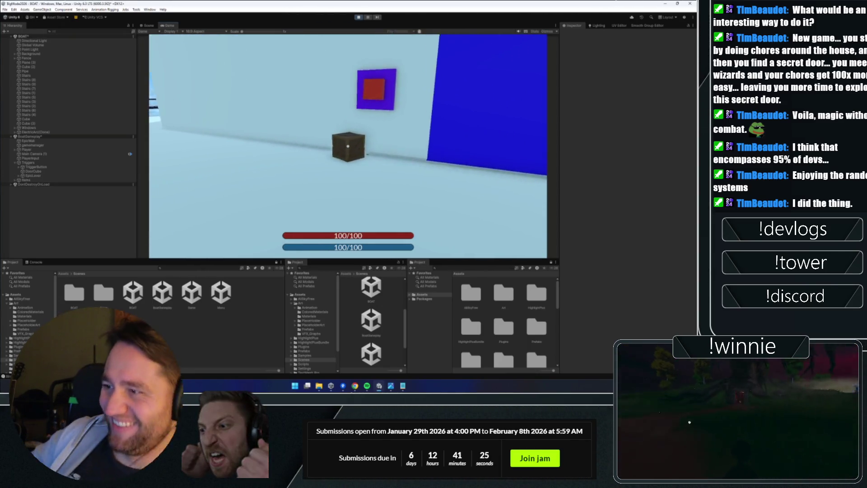
# - Lift and throw the crate, hold the barrel, then link the crate to the red wall button
pyautogui.click(347, 146)
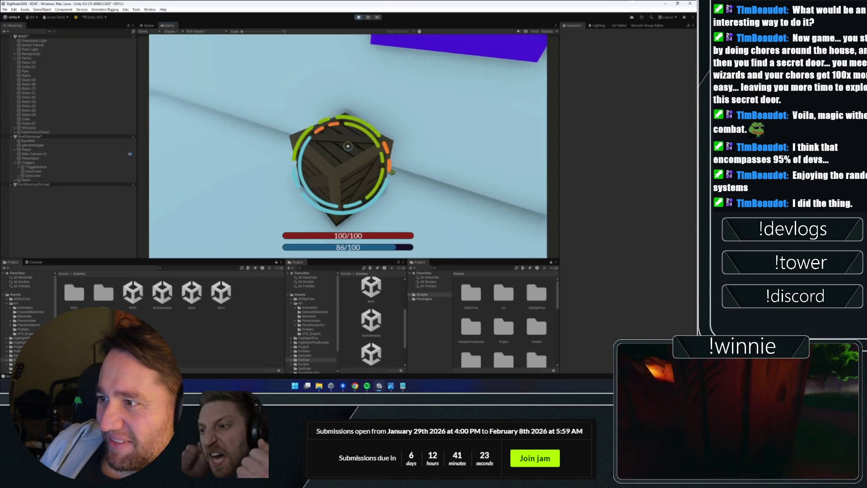
pyautogui.moveTo(348, 146)
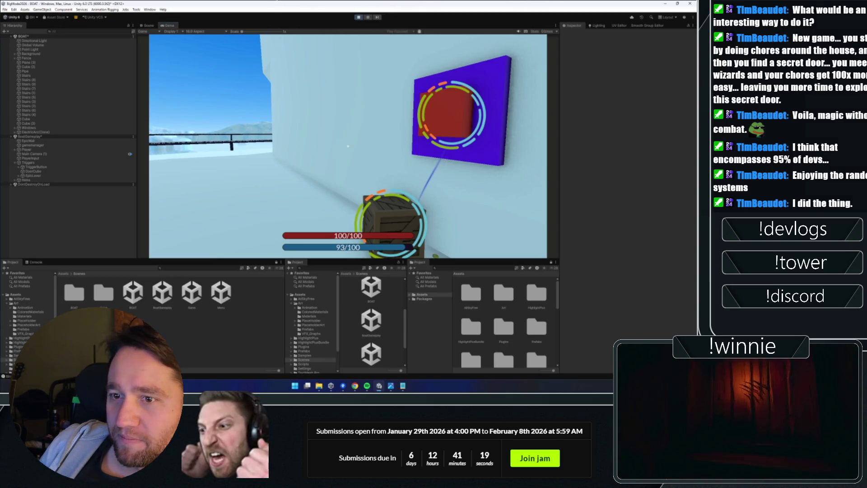
pyautogui.click(348, 146)
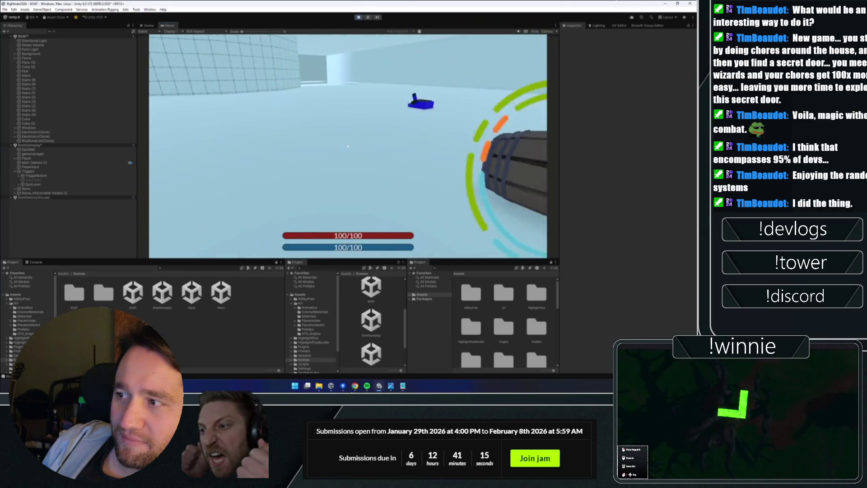
pyautogui.click(347, 146)
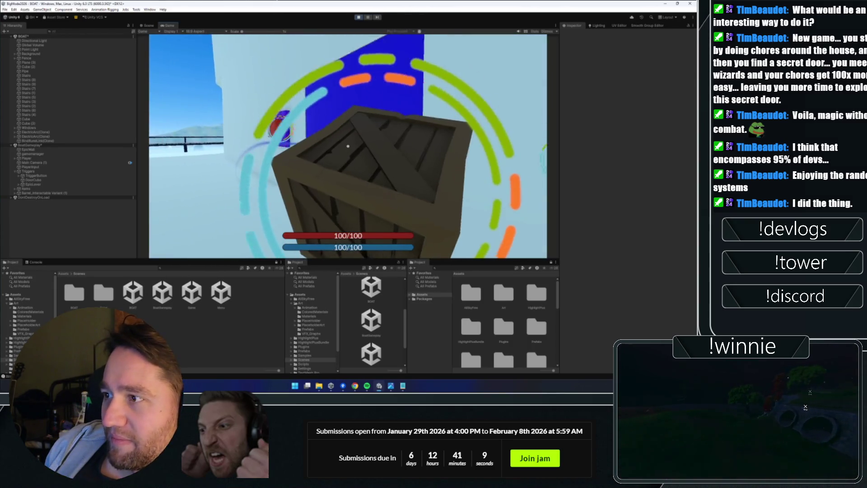
pyautogui.click(347, 146)
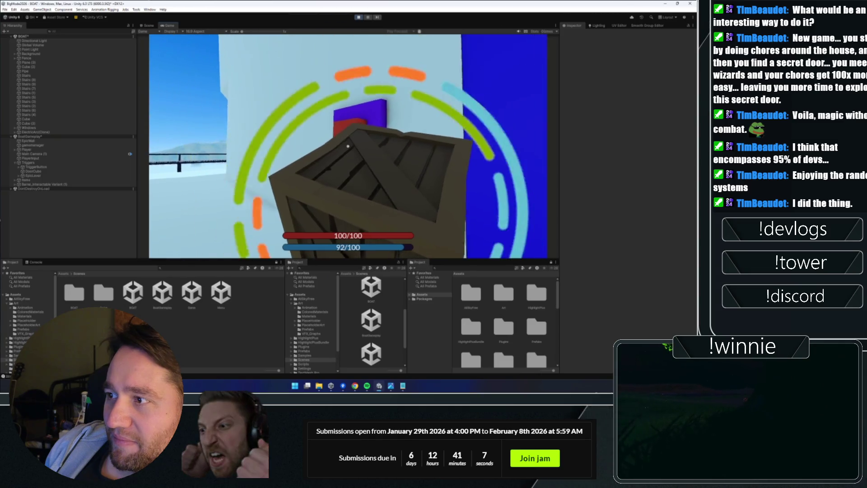
pyautogui.click(348, 146)
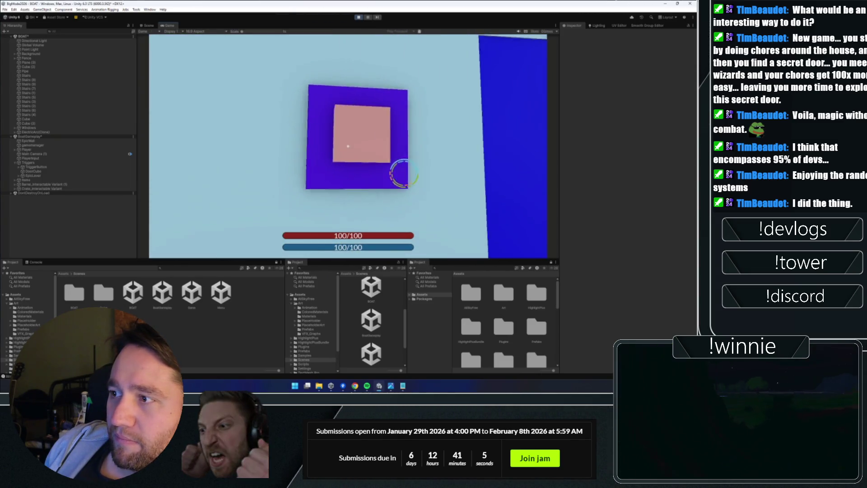
pyautogui.click(347, 146)
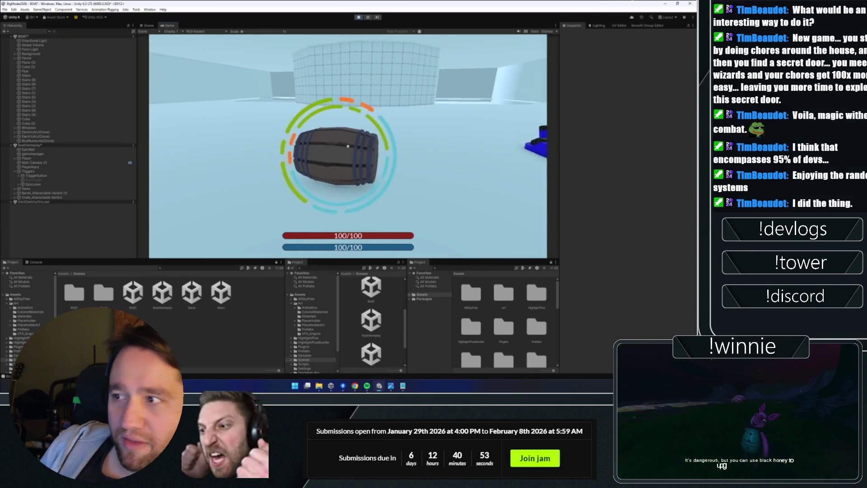
# - Walk to the ringed barrel, bind it, and carry it to the blue boat
pyautogui.press('w')
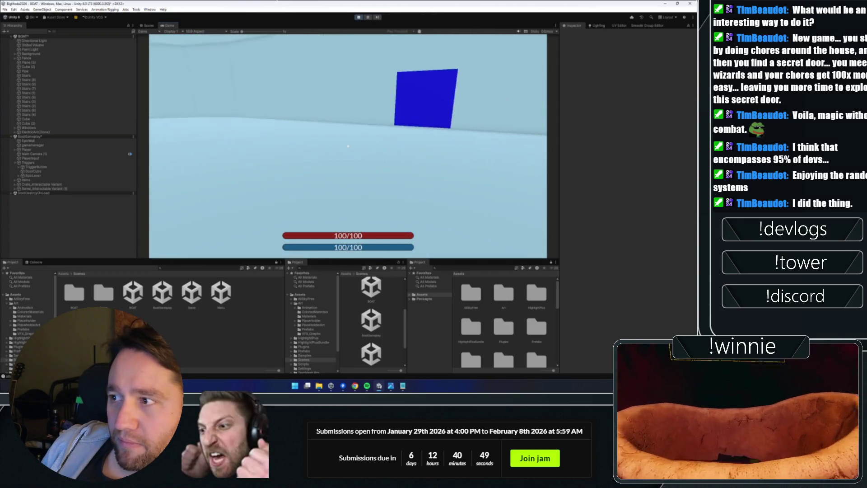
pyautogui.press('w')
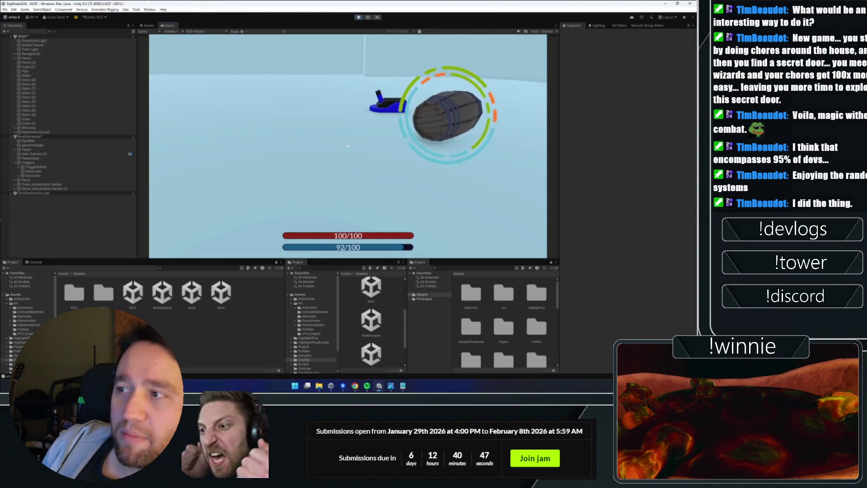
pyautogui.press('e')
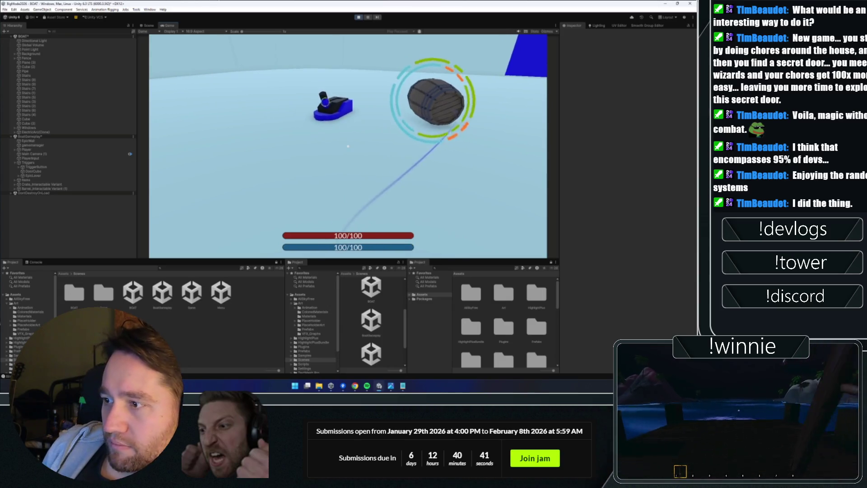
pyautogui.press('w')
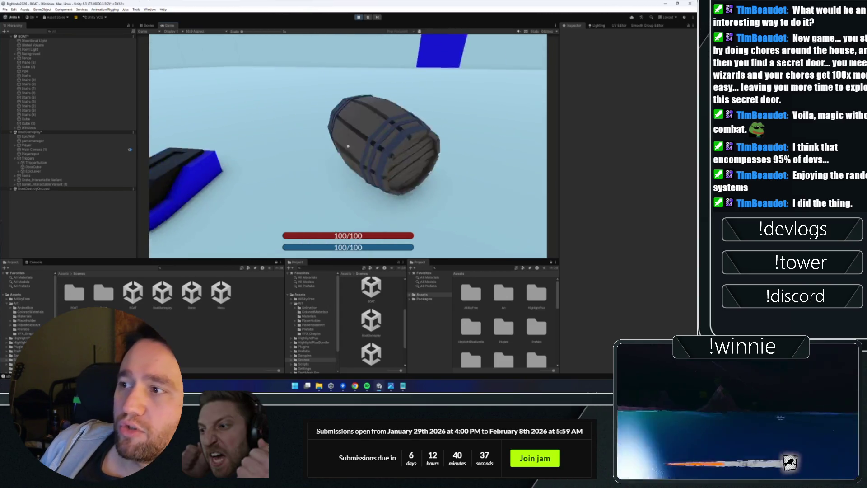
pyautogui.click(348, 146)
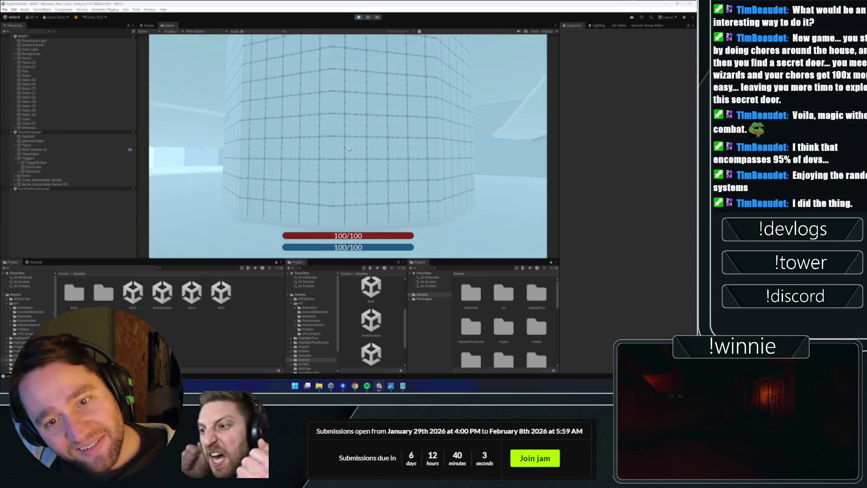
# - Stop the playtest with Ctrl+P and select the floor Plane (3) in the Scene view
pyautogui.press('super')
pyautogui.click(388, 125)
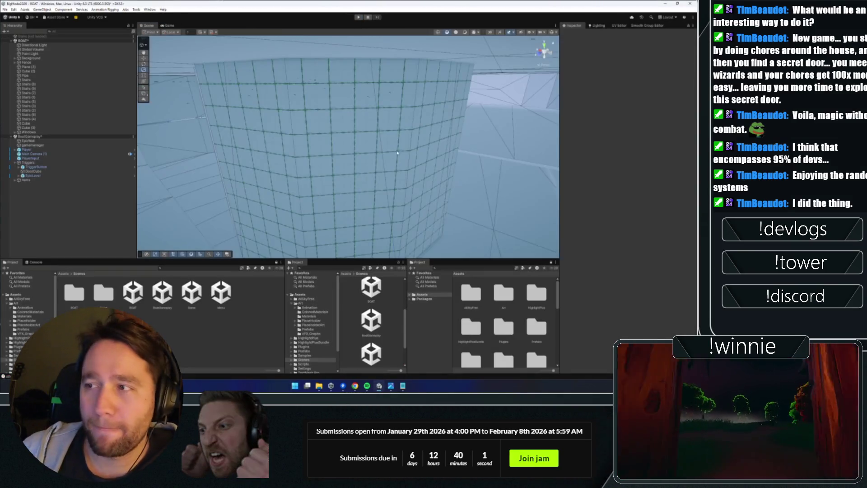
pyautogui.hotkey('ctrl', 'p')
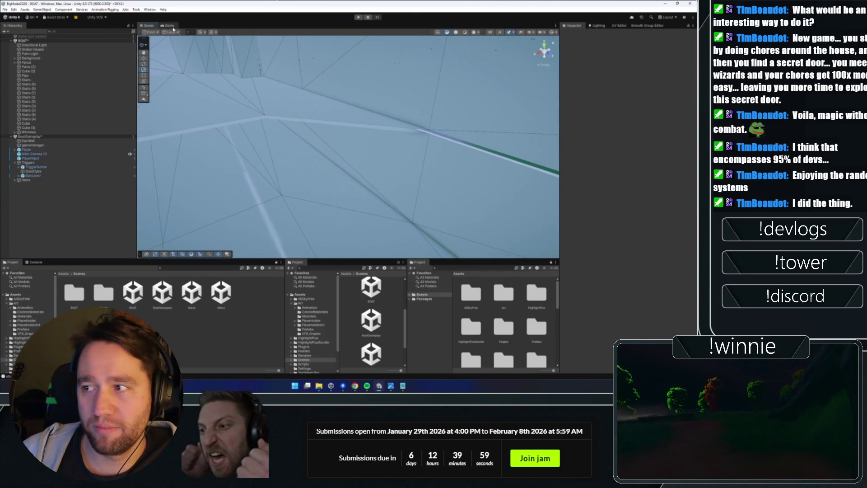
pyautogui.click(217, 107)
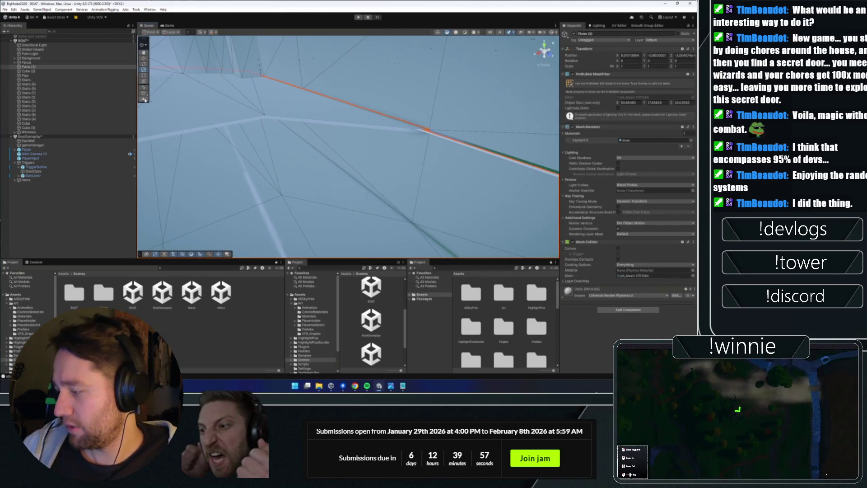
# - Orbit around Plane (3) to inspect its edge against the curved grid wall
pyautogui.scroll(-5, 179, 93)
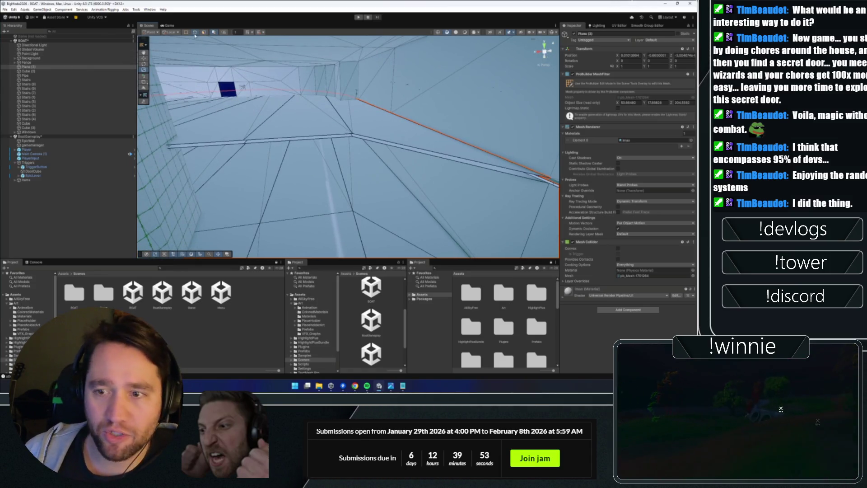
pyautogui.moveTo(253, 112); pyautogui.dragTo(298, 109)
pyautogui.moveTo(385, 154); pyautogui.dragTo(396, 173)
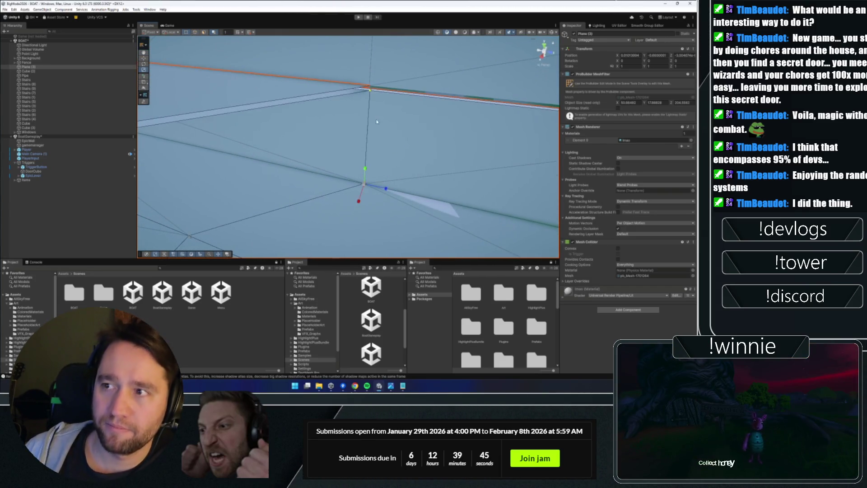
pyautogui.moveTo(367, 89); pyautogui.dragTo(380, 58)
pyautogui.moveTo(387, 105); pyautogui.dragTo(199, 36)
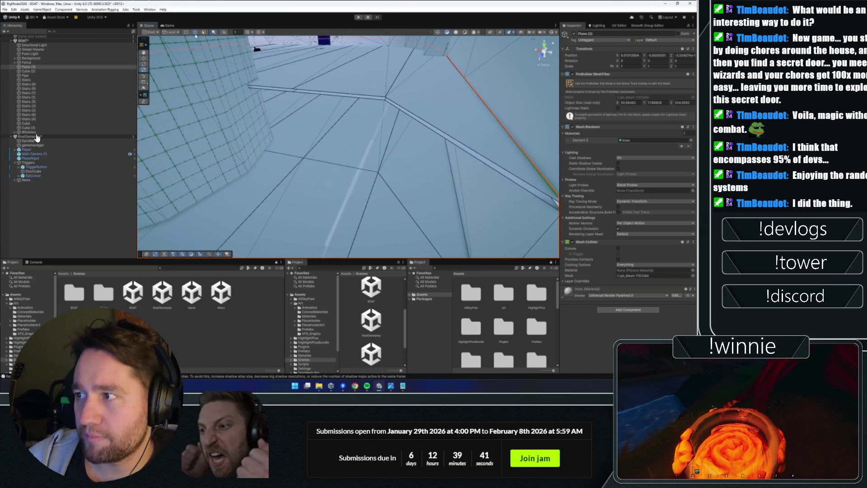
pyautogui.moveTo(178, 168)
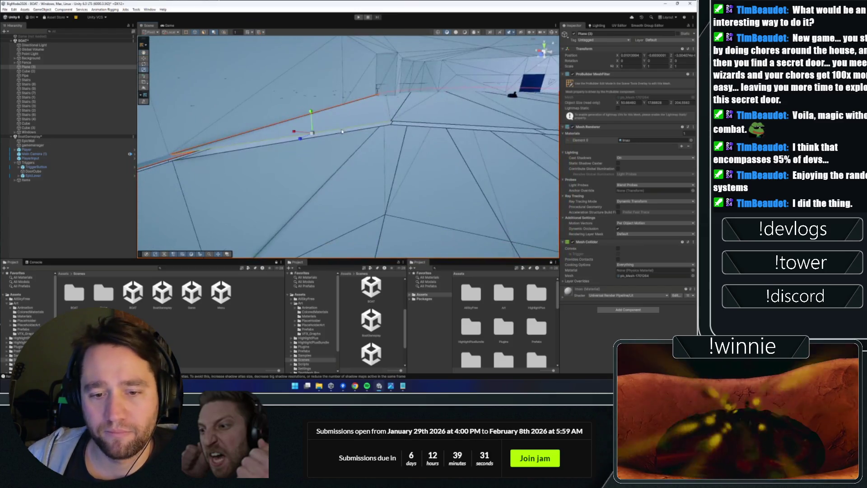
pyautogui.moveTo(307, 319)
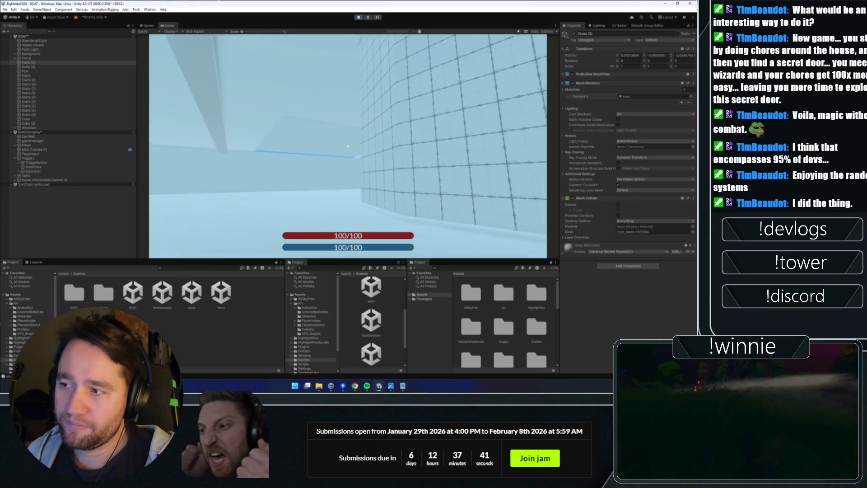
# - Exit Play mode and clear the current object selection
pyautogui.press('super')
pyautogui.click(363, 18)
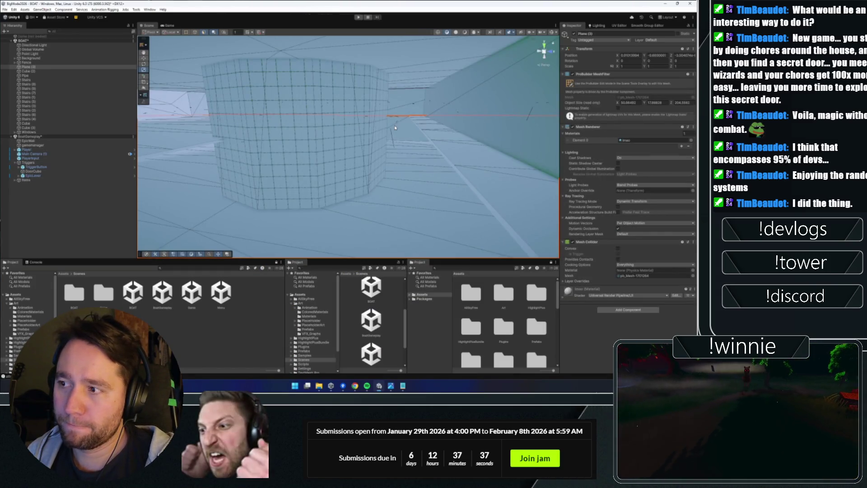
pyautogui.click(64, 213)
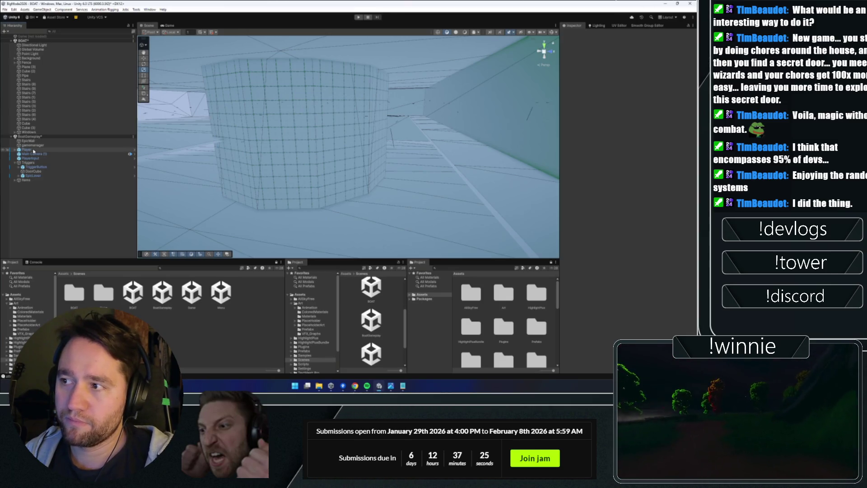
# - Collapse the Triggers group, orbit along the level walls, and start a new playtest
pyautogui.click(14, 163)
pyautogui.click(32, 193)
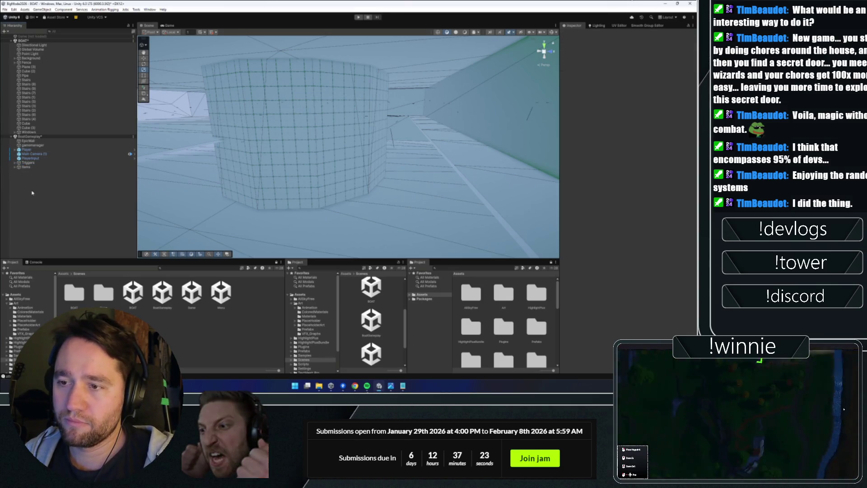
pyautogui.moveTo(365, 146)
pyautogui.mouseDown()
pyautogui.moveTo(316, 142)
pyautogui.moveTo(438, 140)
pyautogui.moveTo(322, 137)
pyautogui.mouseUp()
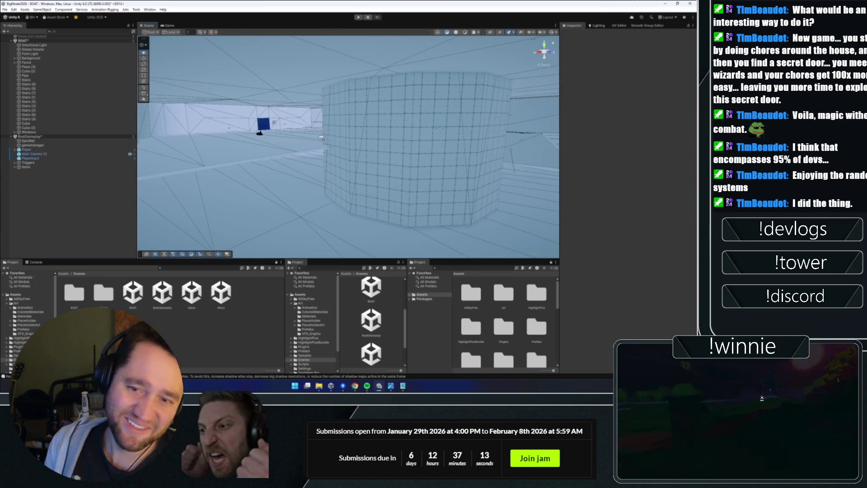
pyautogui.click(358, 19)
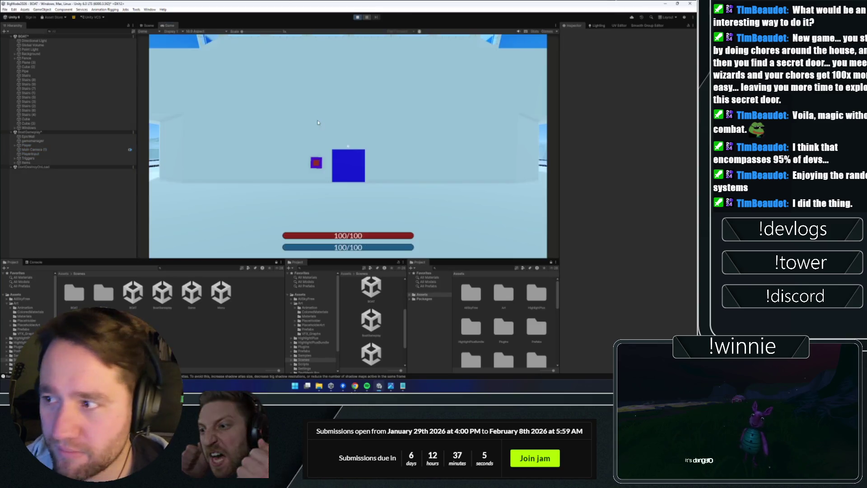
# - Walk to the crate, bind it with a rune ring, launch it, then pull it back with a spell
pyautogui.click(318, 123)
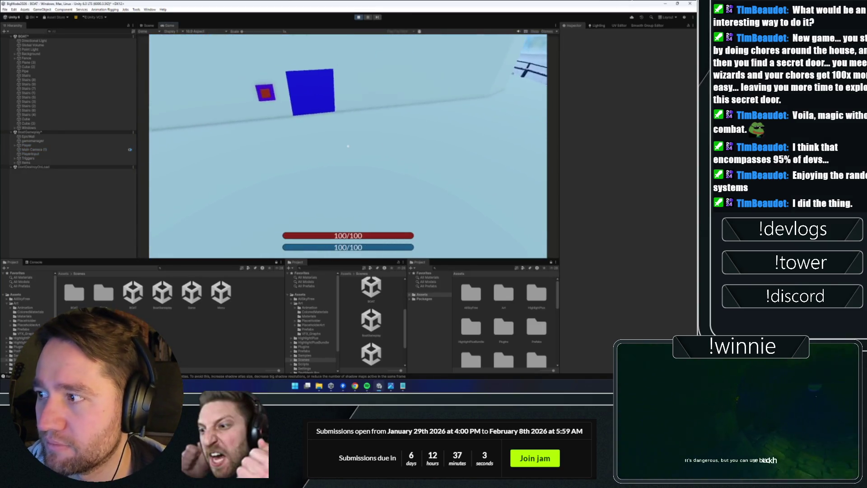
pyautogui.press('w')
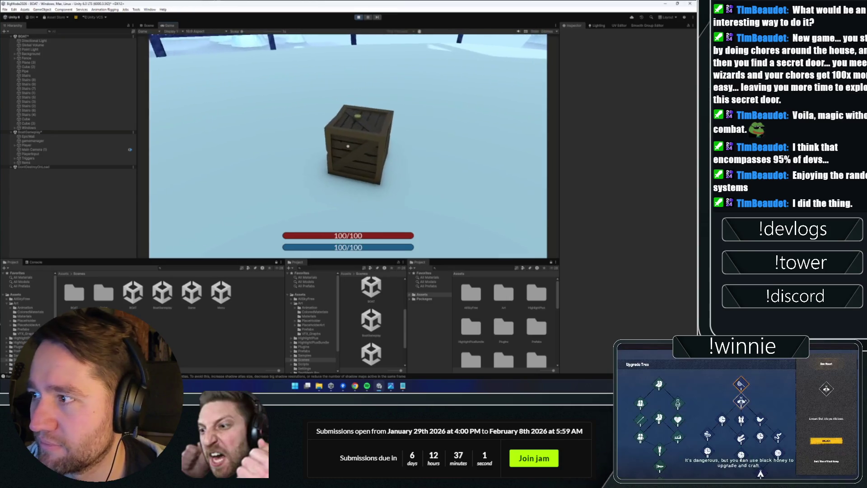
pyautogui.press('e')
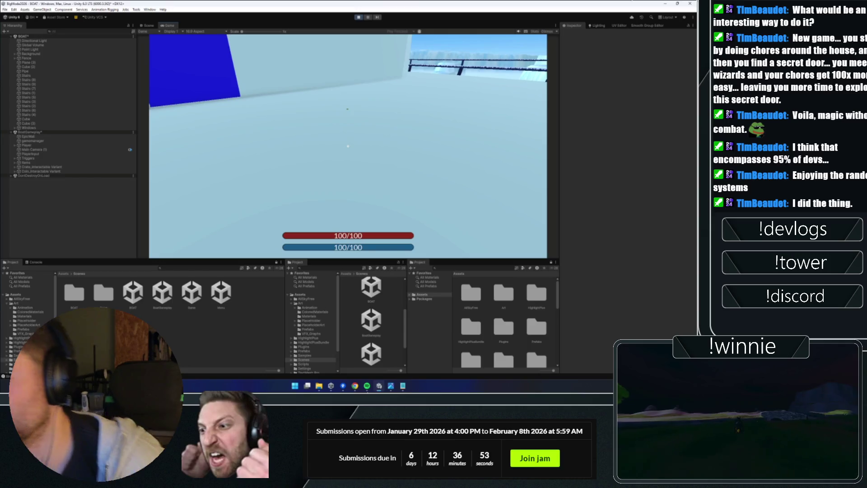
pyautogui.press('e')
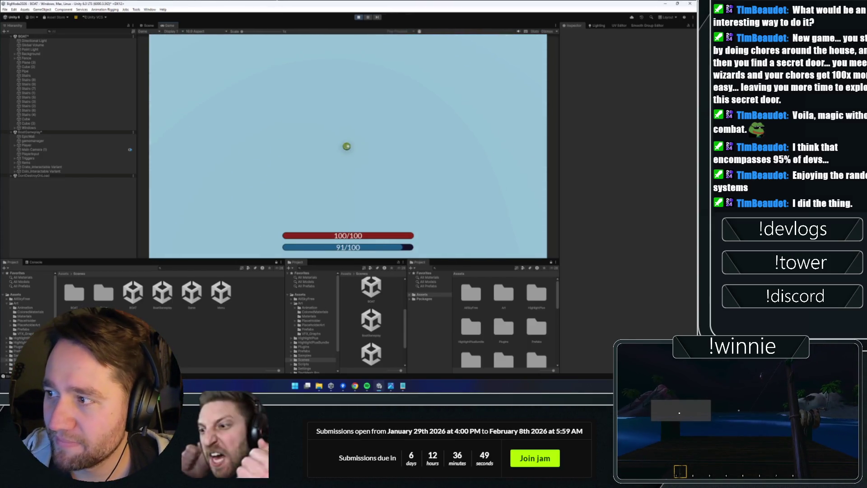
pyautogui.click(348, 146)
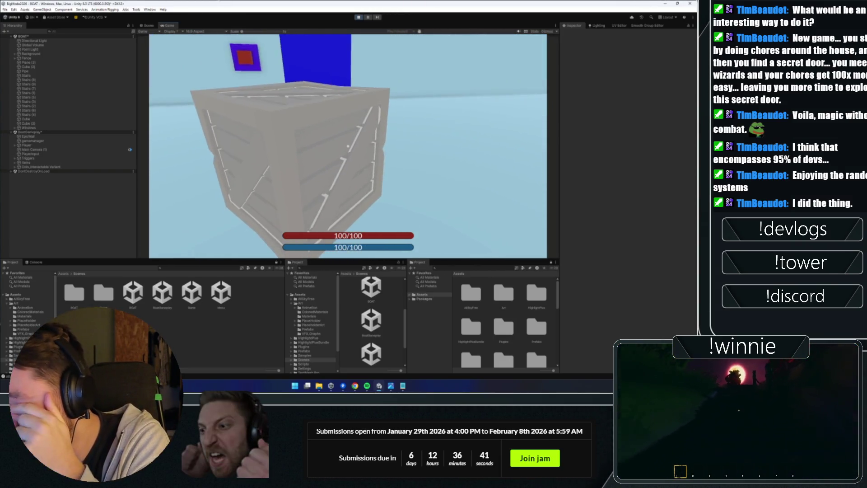
pyautogui.click(347, 146)
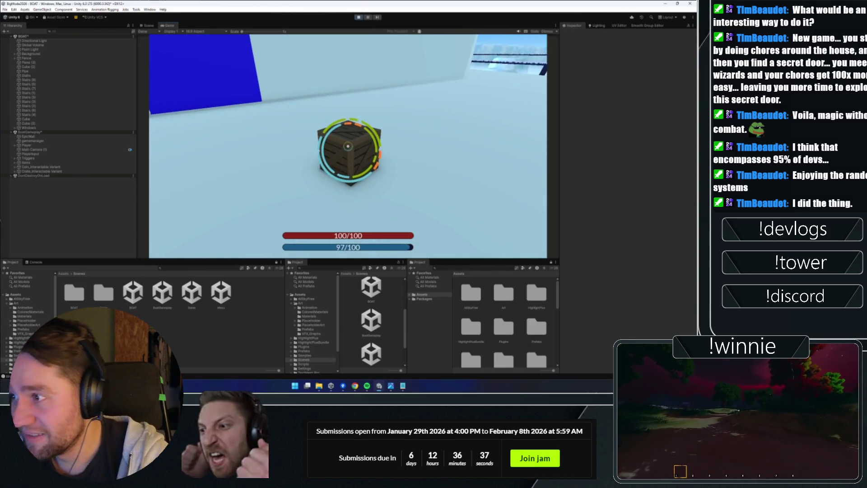
pyautogui.click(348, 146)
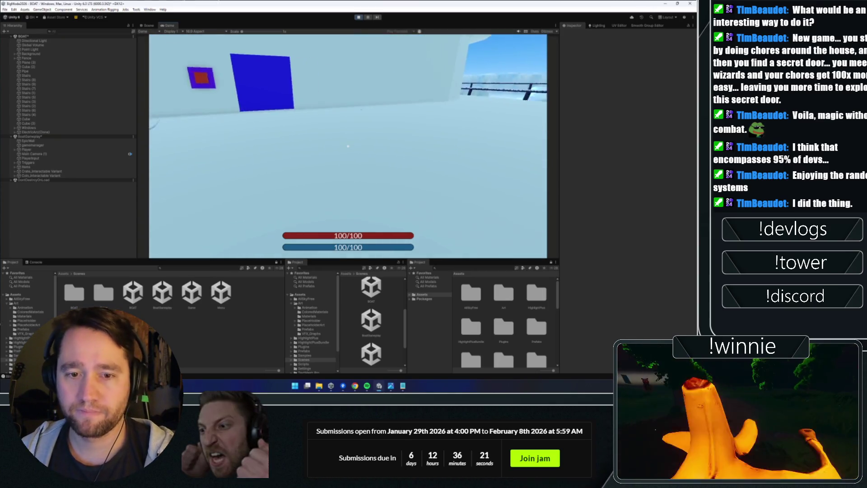
pyautogui.click(348, 146)
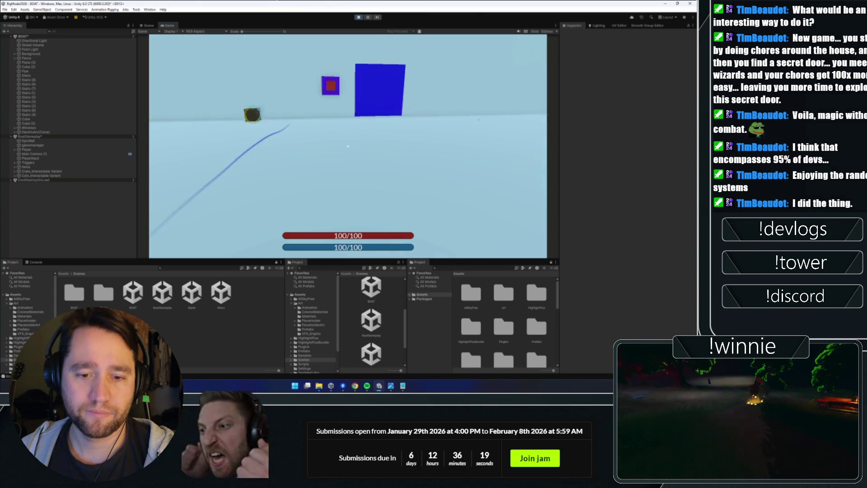
# - Drop the held crate and cast spells at it and at the floor by the blue wall
pyautogui.click(348, 145)
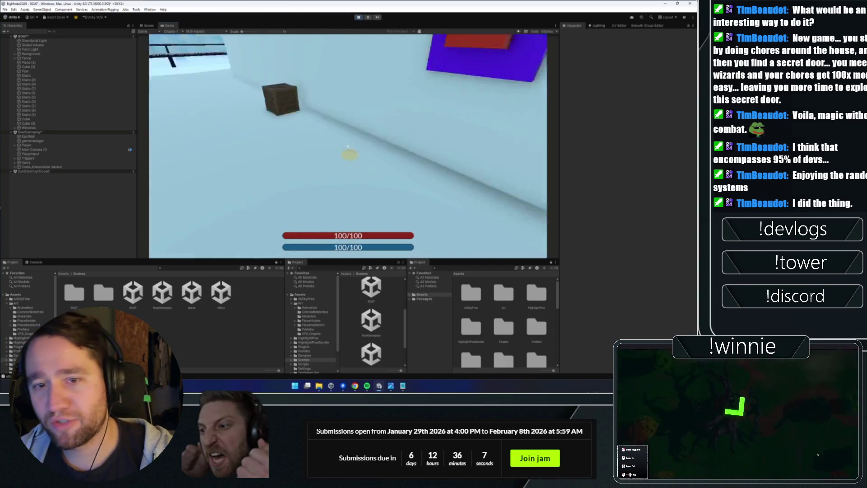
pyautogui.press('space')
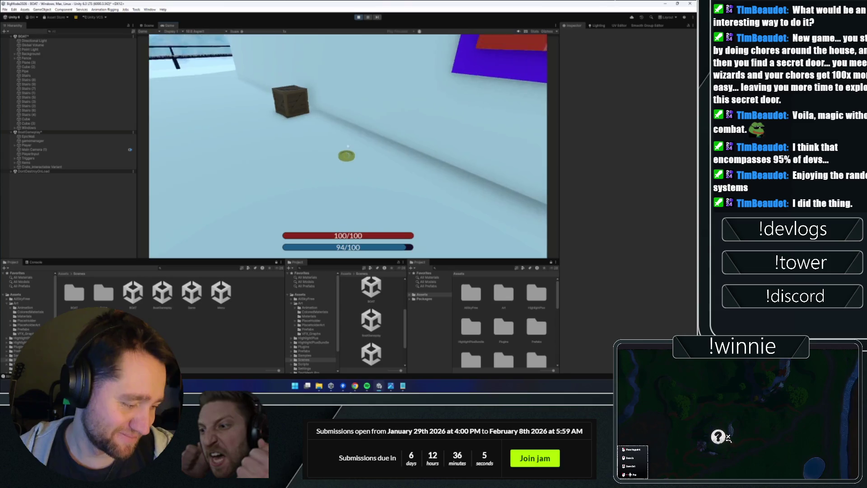
pyautogui.press('w')
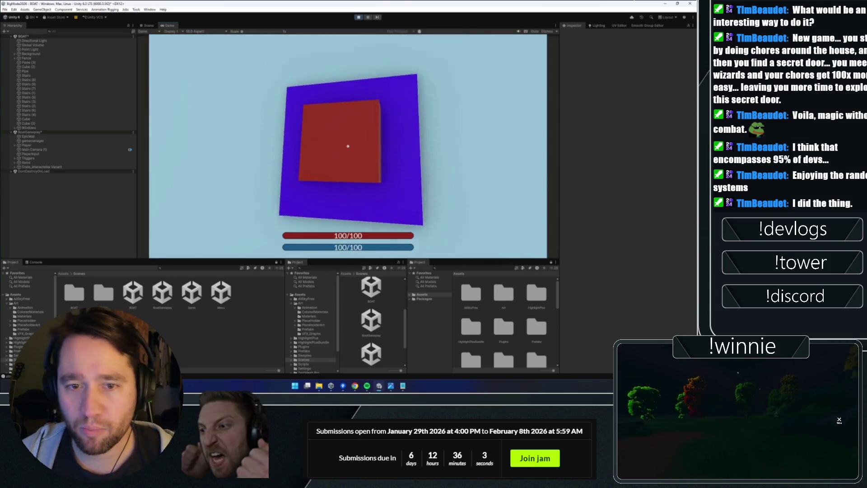
pyautogui.press('space')
pyautogui.press('space')
pyautogui.press('s')
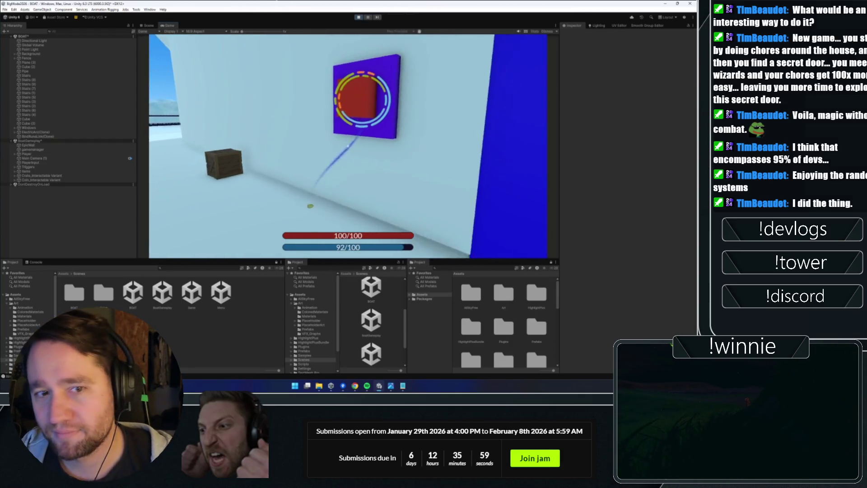
# - Walk to the red-square panel, cast at the floor, then cast at the wall button
pyautogui.press('w')
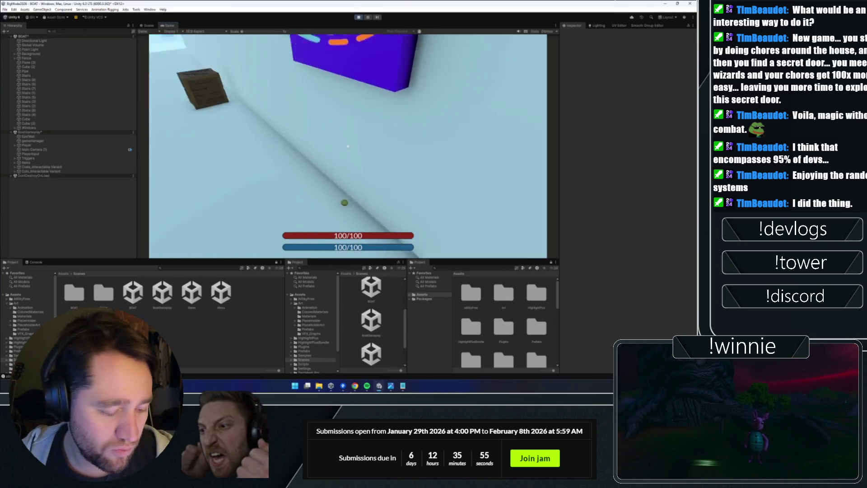
pyautogui.press('space')
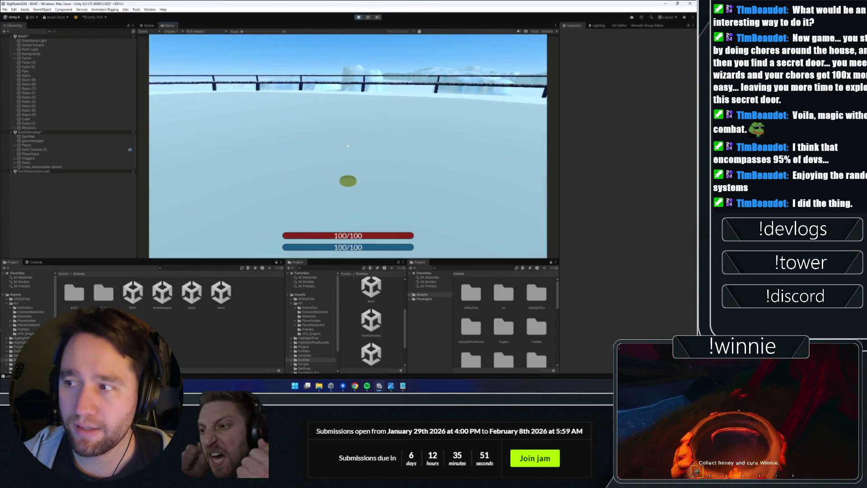
pyautogui.press('e')
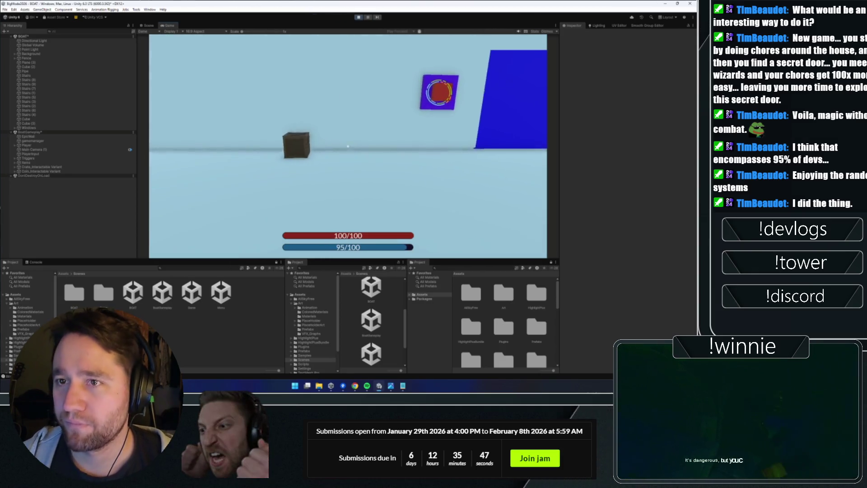
pyautogui.press('w')
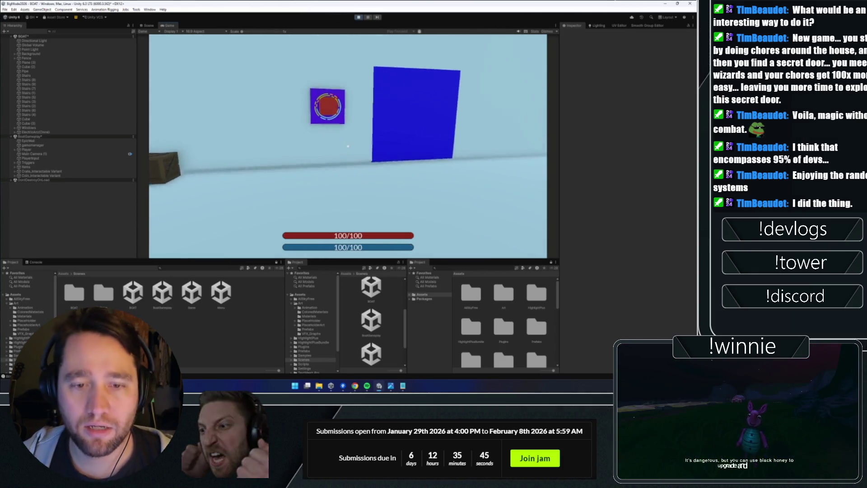
pyautogui.click(347, 146)
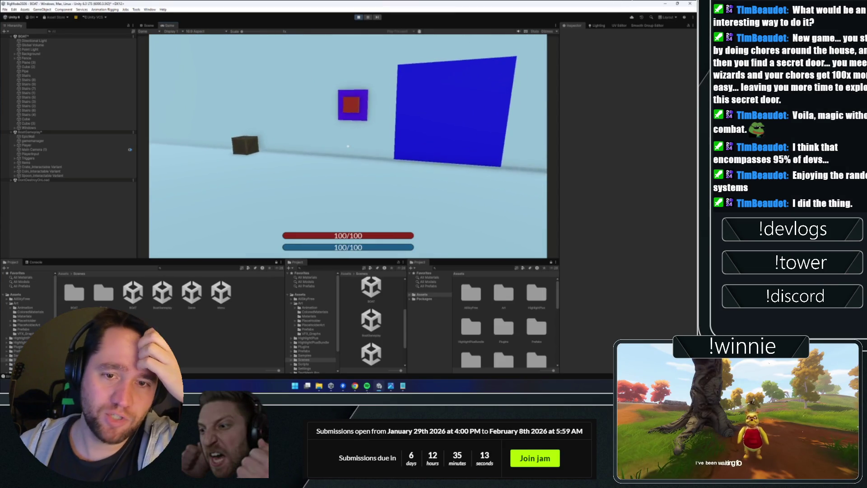
# - Hit the red target with a spell, pick up and drop the crate, then cast skyward
pyautogui.click(347, 146)
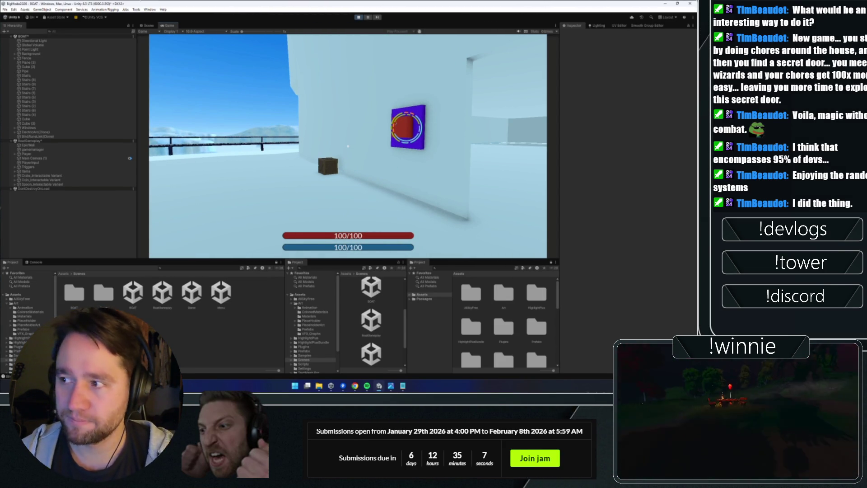
pyautogui.press('e')
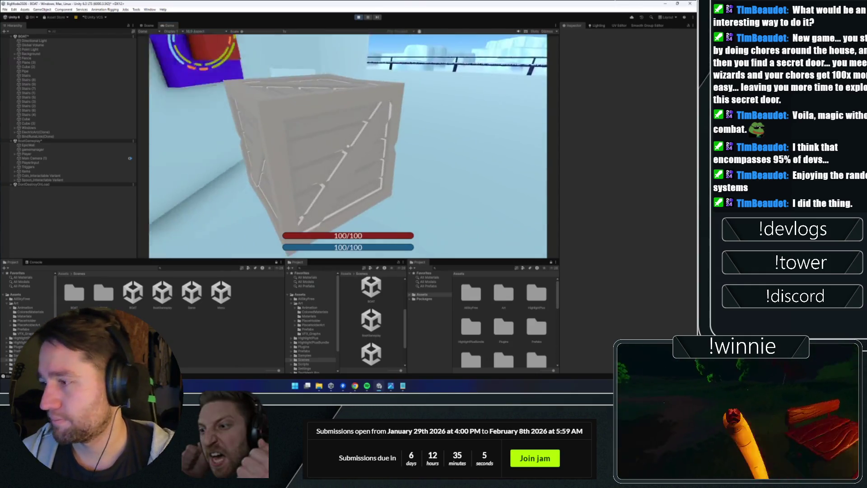
pyautogui.press('e')
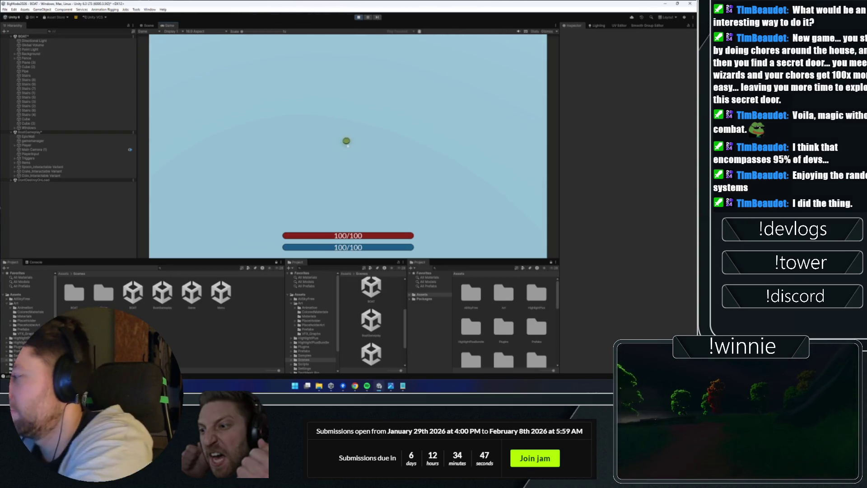
pyautogui.click(347, 146)
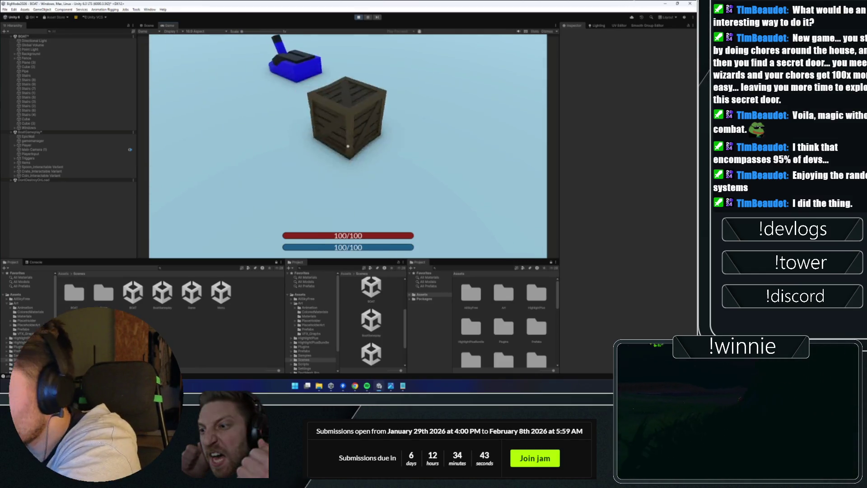
# - Bind a rune ring onto the crate, pull it toward the player, and fling it skyward
pyautogui.click(347, 146)
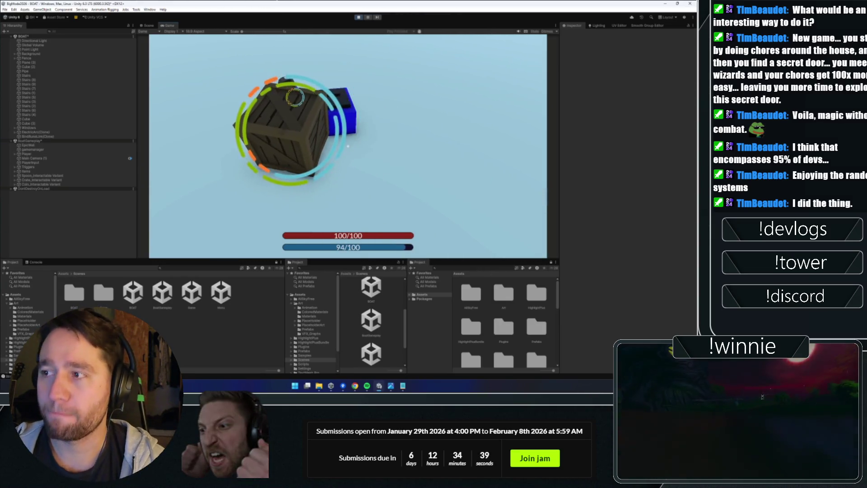
pyautogui.click(348, 146)
pyautogui.click(347, 146)
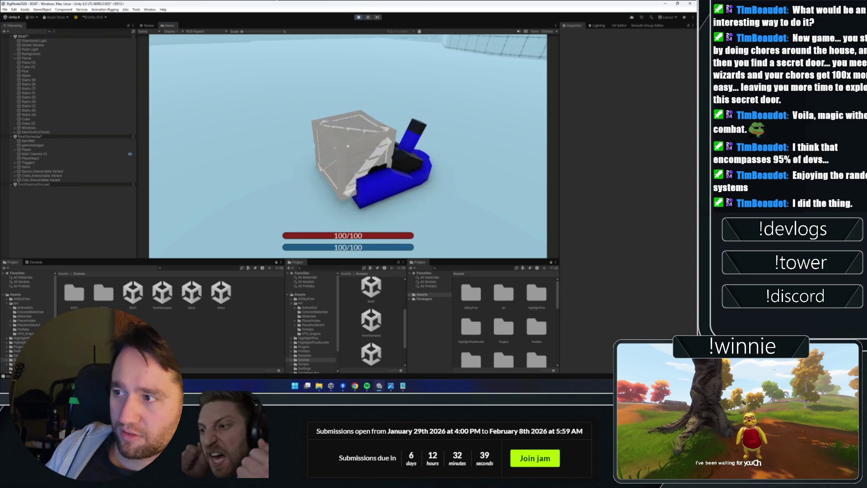
# - Throw the crate twice, pull it back, then leave the shared game for your own editor
pyautogui.press('e')
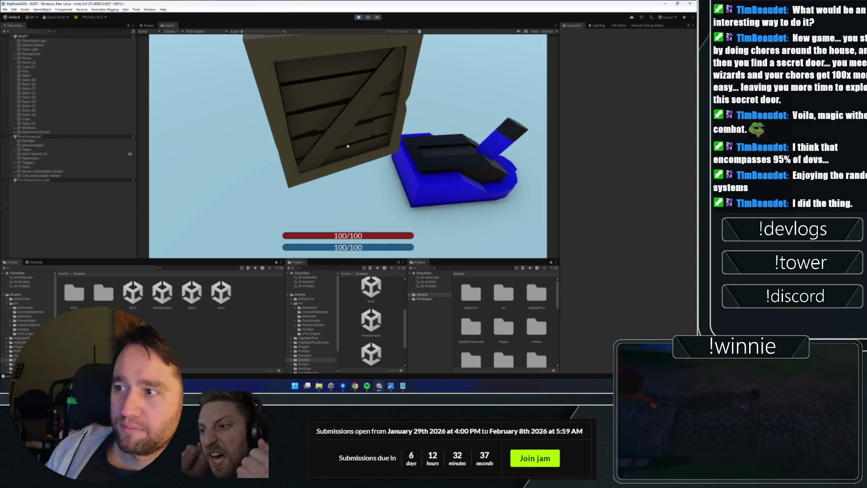
pyautogui.press('e')
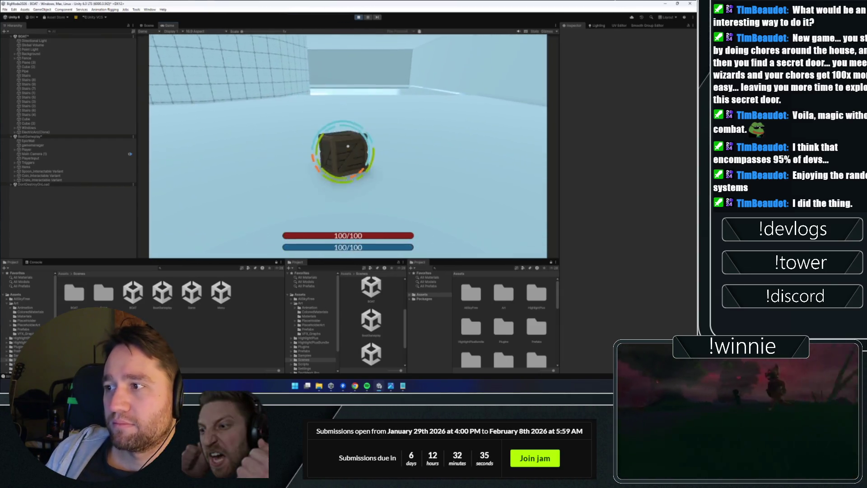
pyautogui.press('e')
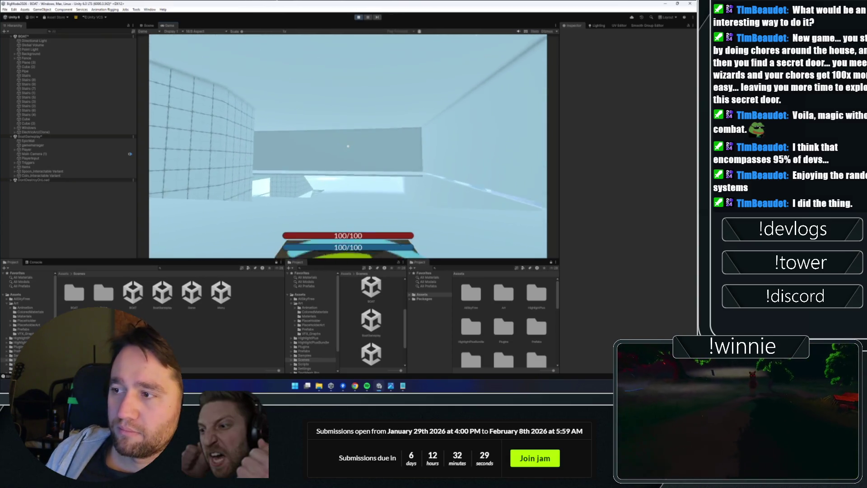
pyautogui.press('e')
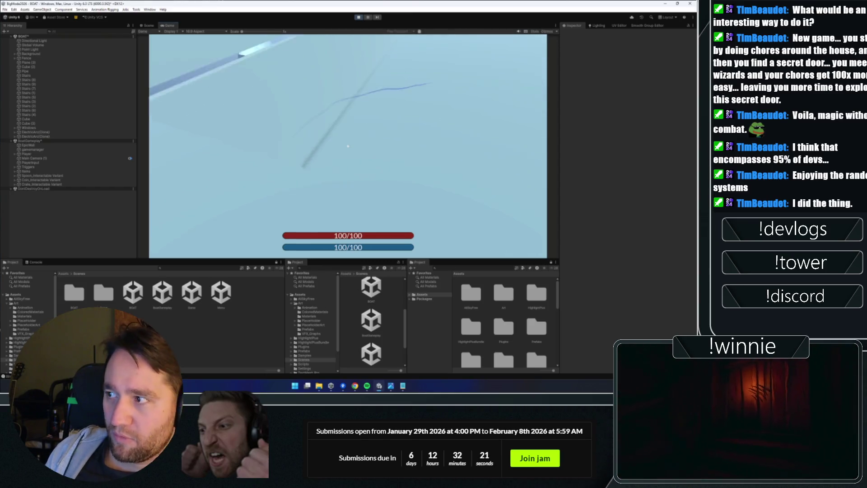
pyautogui.press('e')
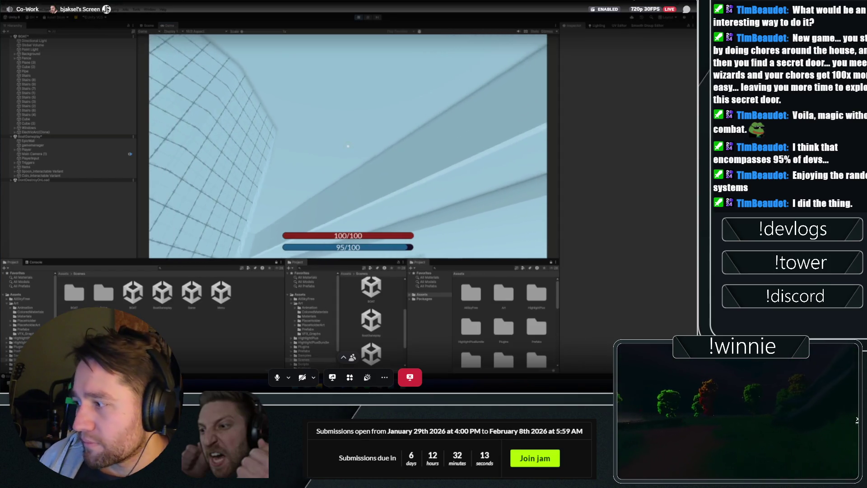
pyautogui.hotkey('alt', 'Tab')
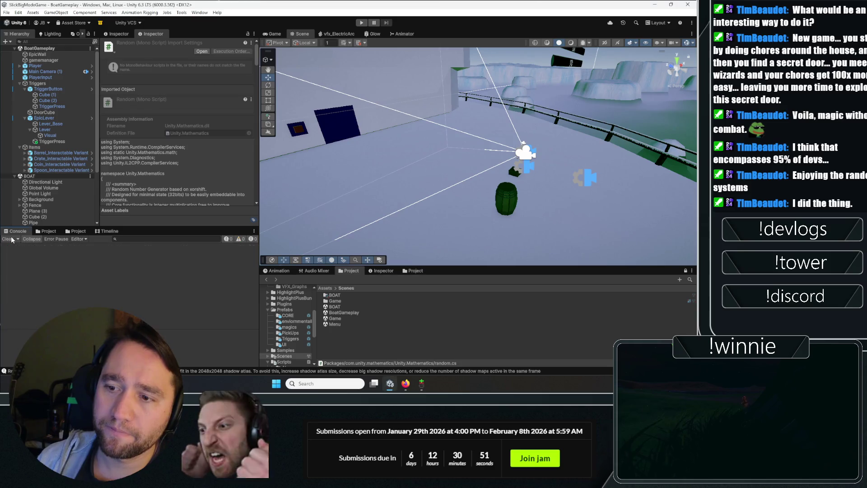
# - Fetch the teammates' new changes from origin in Git Gui
pyautogui.click(422, 384)
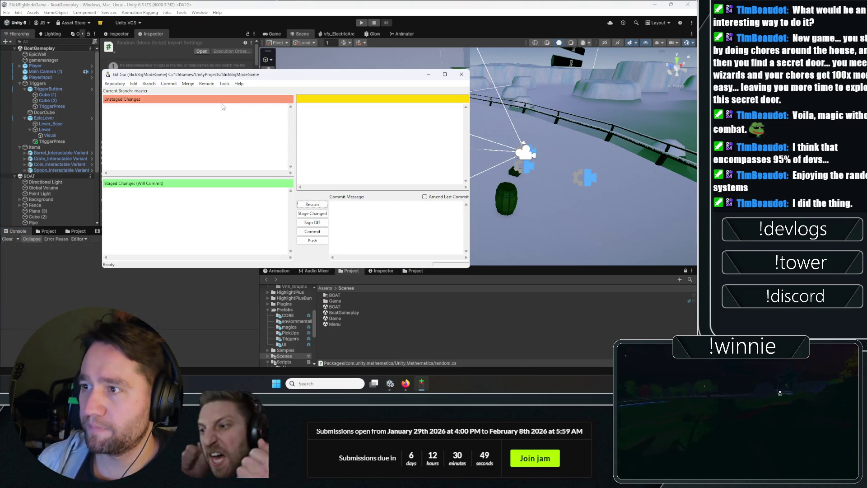
pyautogui.click(206, 83)
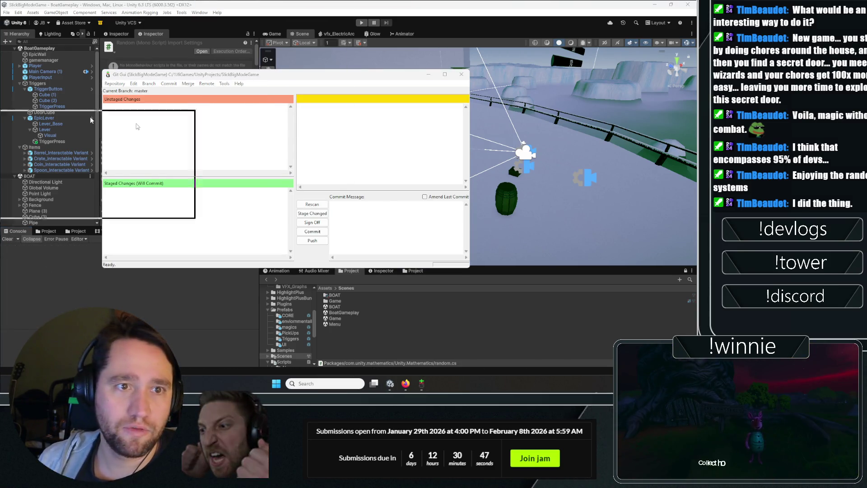
pyautogui.click(132, 123)
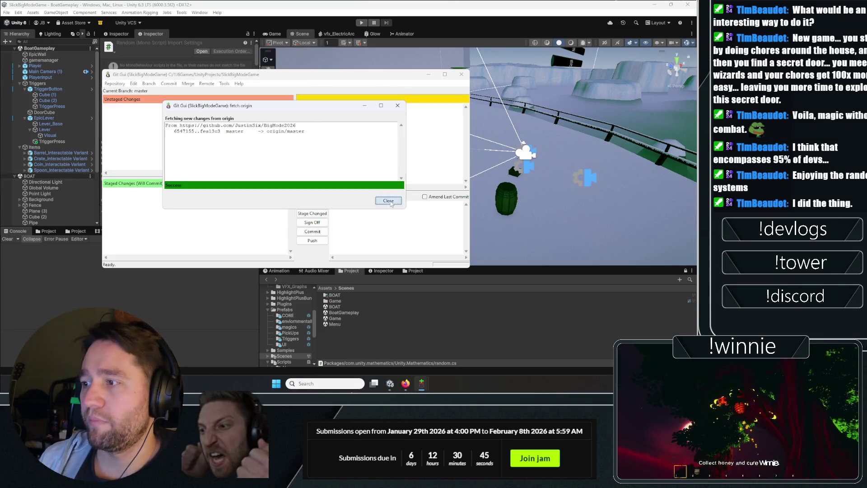
pyautogui.click(389, 201)
# - Merge origin/master into master and close Git Gui
pyautogui.click(199, 91)
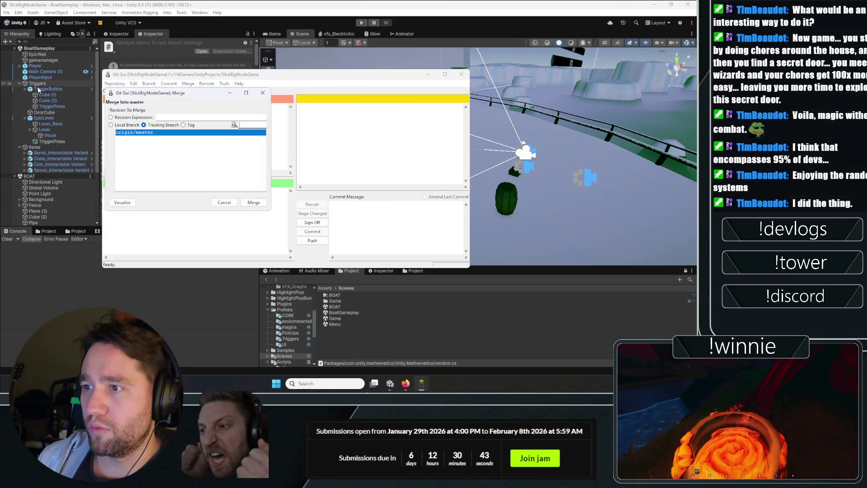
pyautogui.click(253, 202)
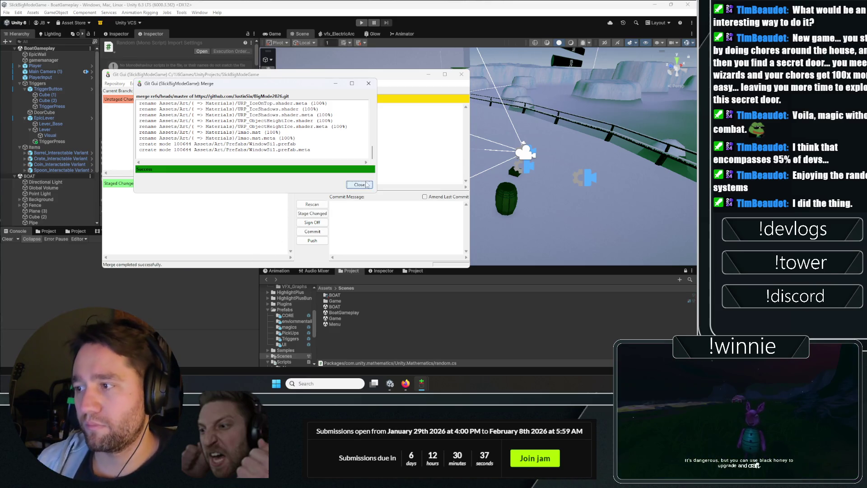
pyautogui.click(366, 185)
pyautogui.click(33, 145)
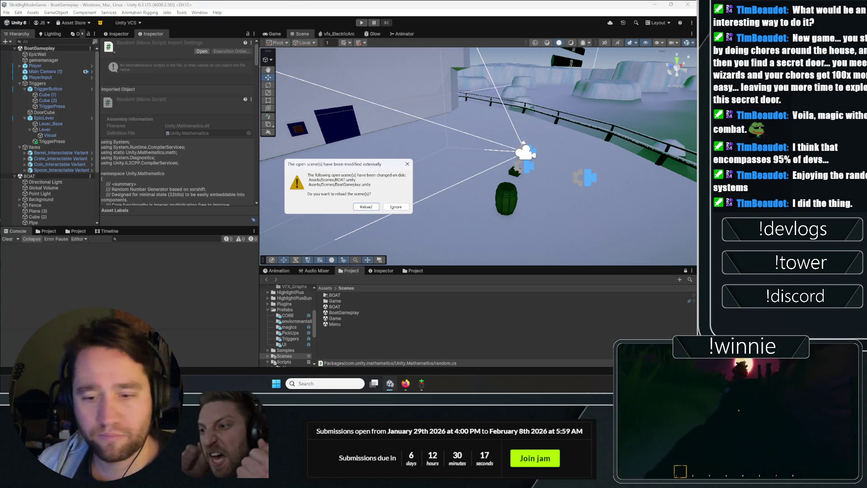
# - Reload the externally changed scenes and play the level in the Game view
pyautogui.click(372, 209)
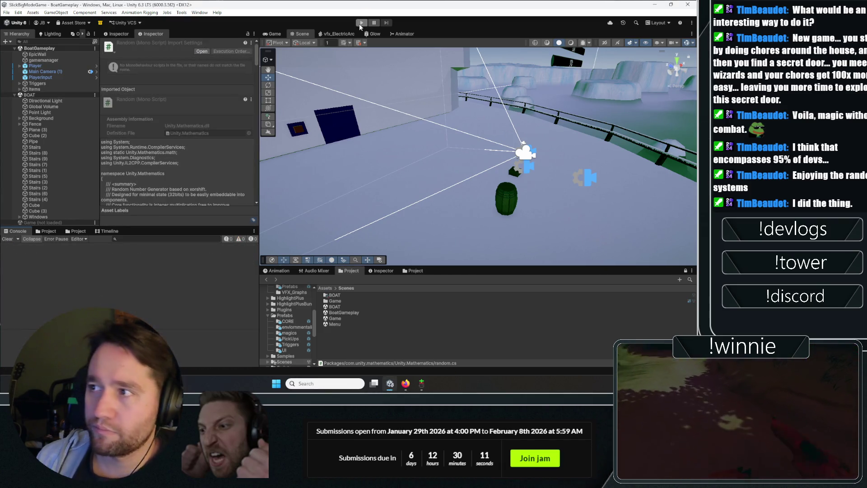
pyautogui.click(263, 33)
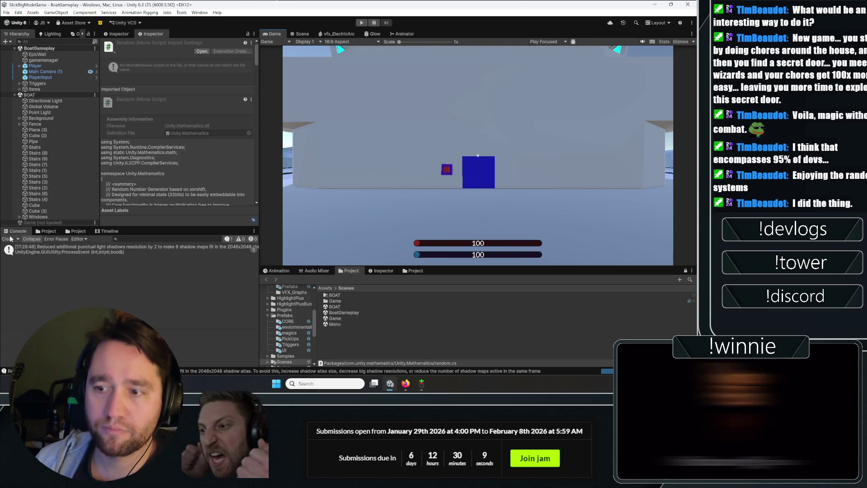
pyautogui.click(363, 23)
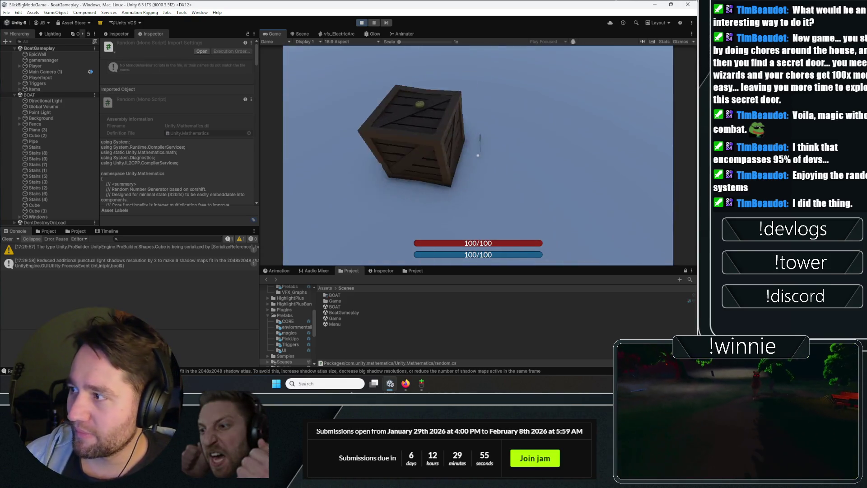
# - Pick up and reposition the crate, place the barrel by the blue wall, then move the crate again
pyautogui.click(477, 155)
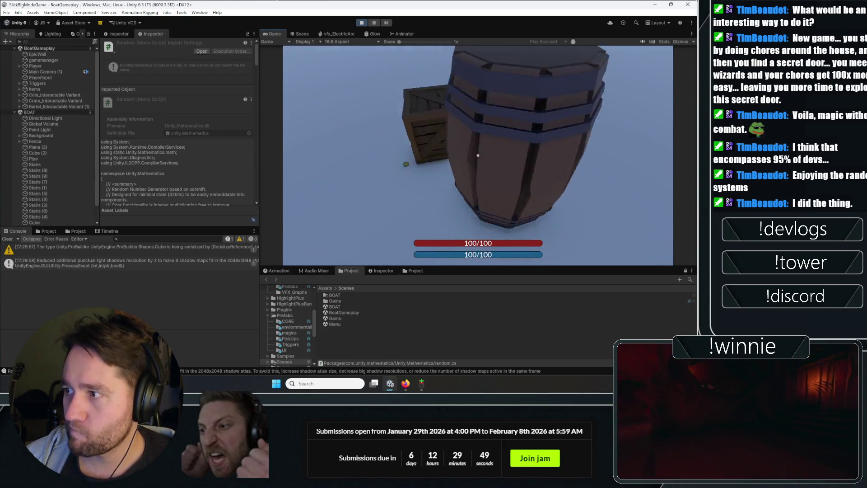
pyautogui.click(478, 155)
pyautogui.click(478, 156)
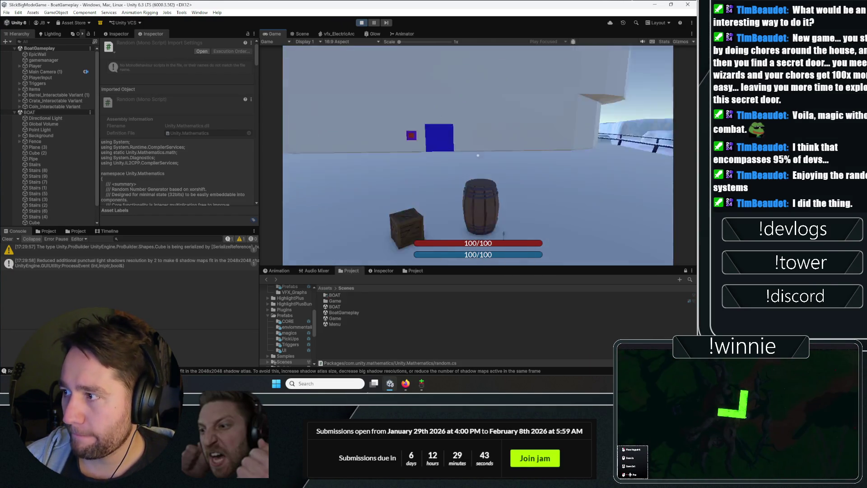
pyautogui.click(477, 155)
pyautogui.click(478, 155)
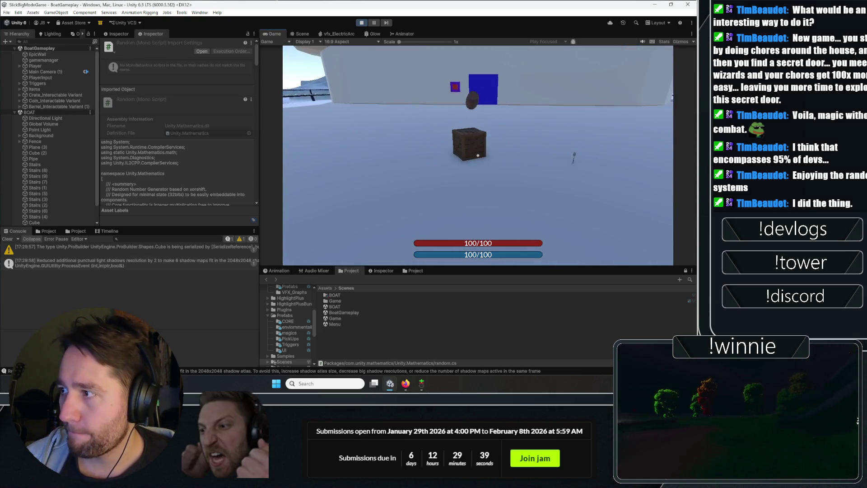
pyautogui.click(478, 155)
pyautogui.click(477, 155)
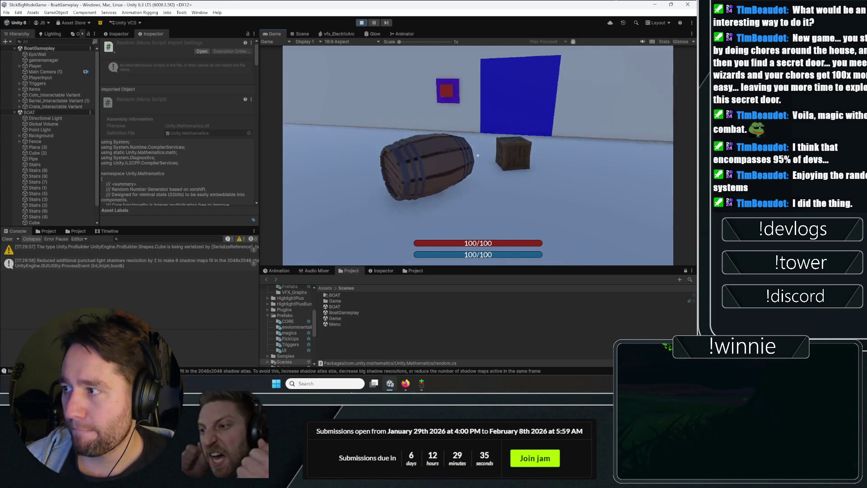
# - Place bind runes on the crate and barrel, remove them, and recast a rune link on the barrel
pyautogui.click(478, 155)
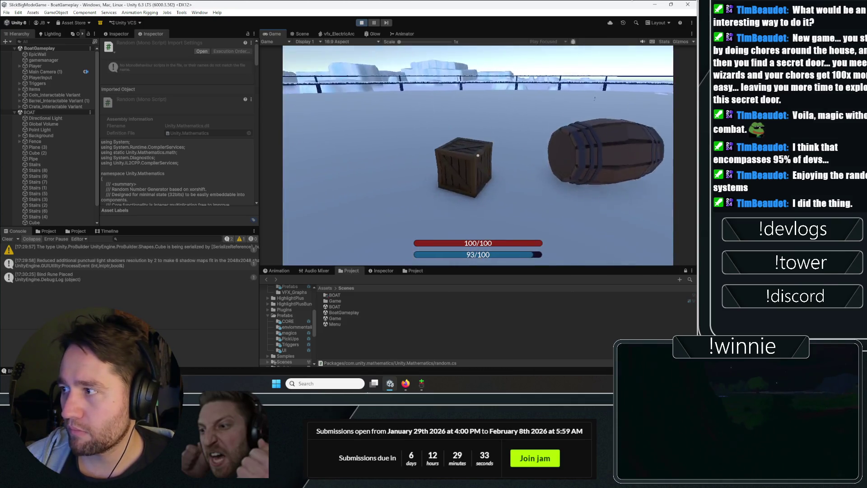
pyautogui.click(478, 156)
pyautogui.click(477, 155)
pyautogui.press('r')
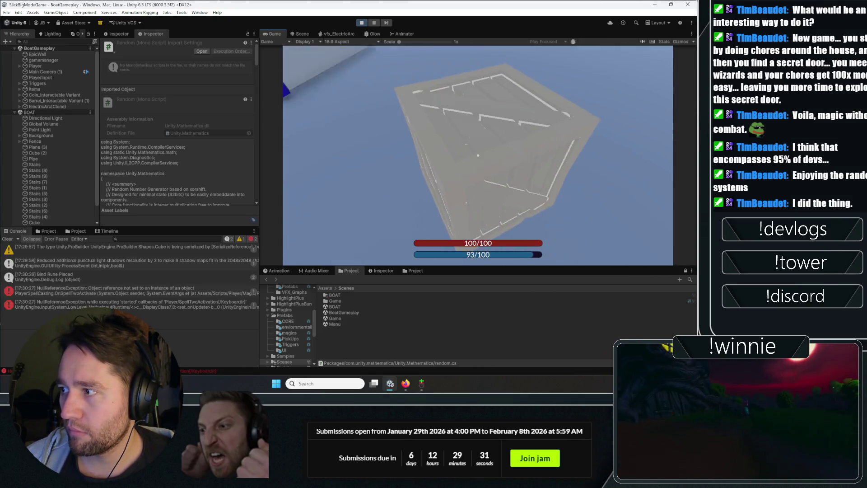
pyautogui.click(478, 155)
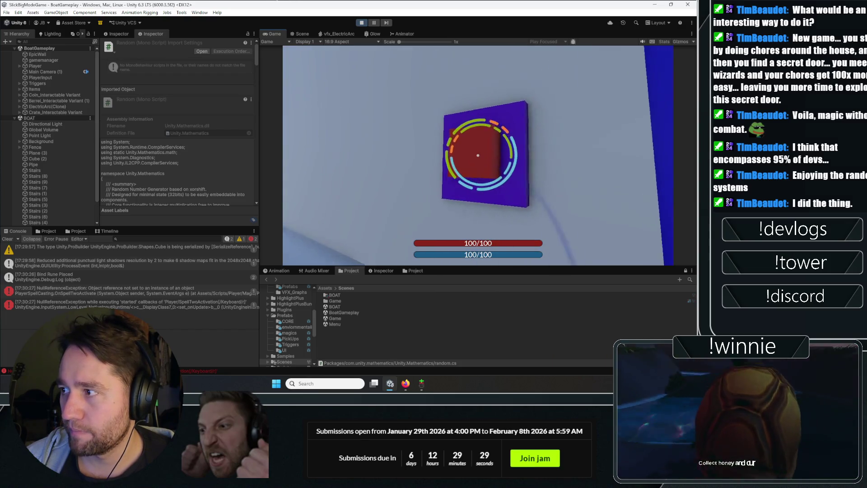
pyautogui.click(478, 155)
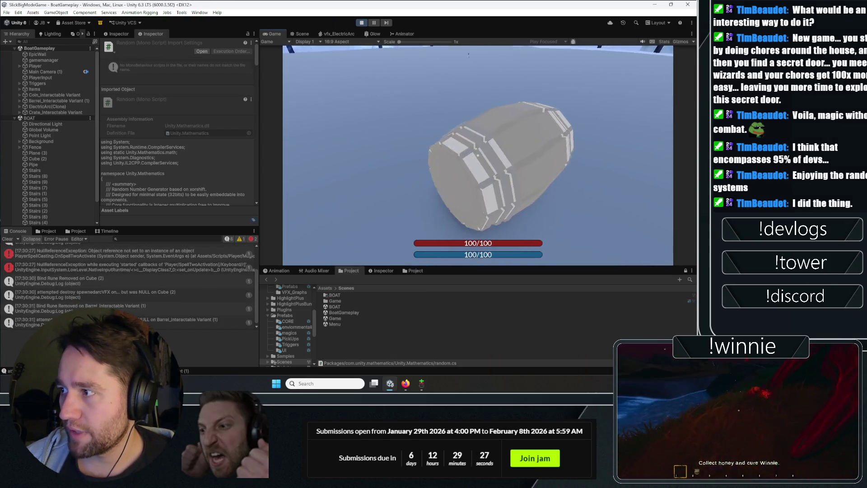
pyautogui.click(478, 156)
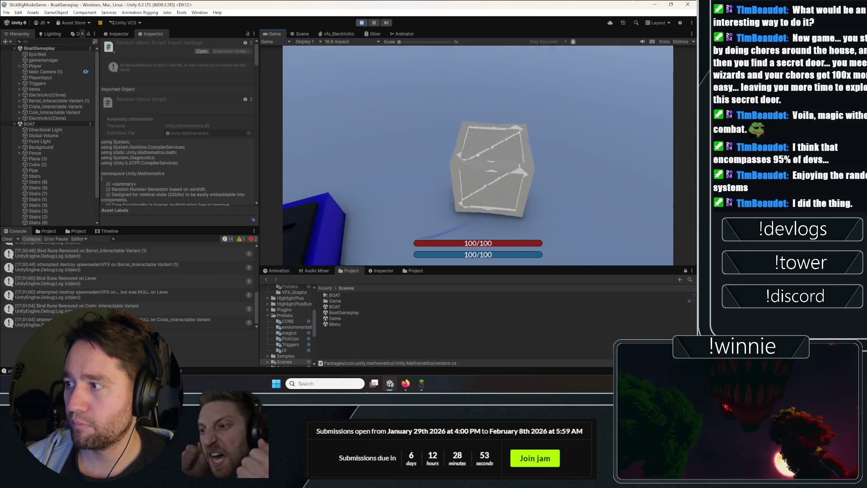
# - Rune-bind the crate near the boat and cast spells at the boat and the new wall
pyautogui.click(478, 155)
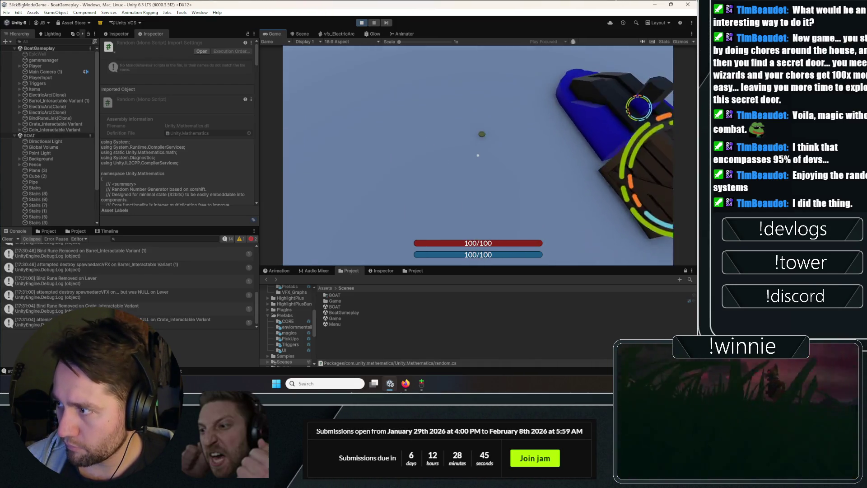
pyautogui.click(477, 156)
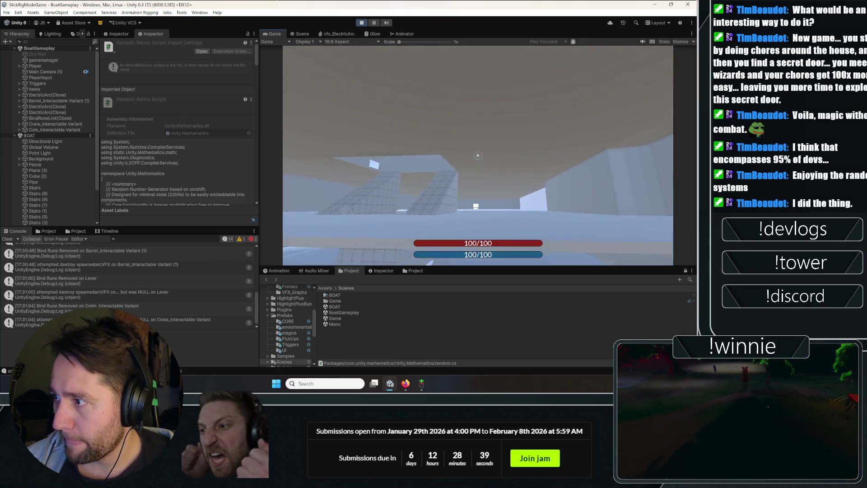
pyautogui.click(478, 155)
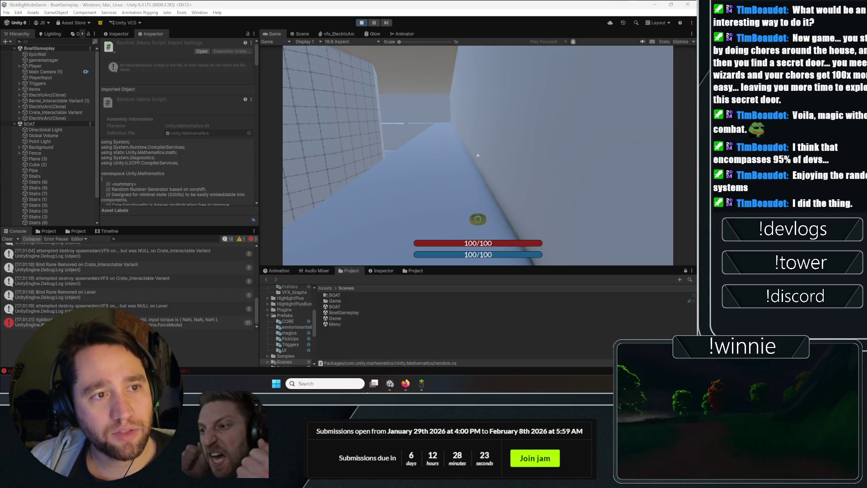
# - Walk down the corridor casting spells at the gridded wall and across the room
pyautogui.press('w')
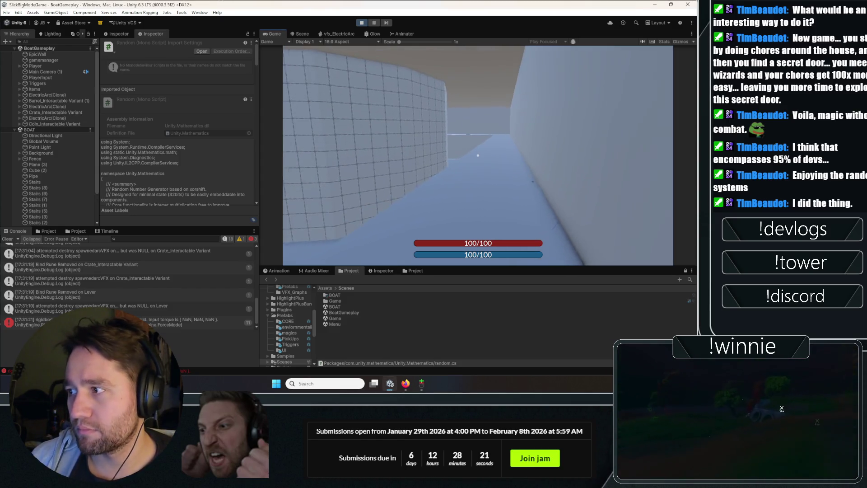
pyautogui.press('w')
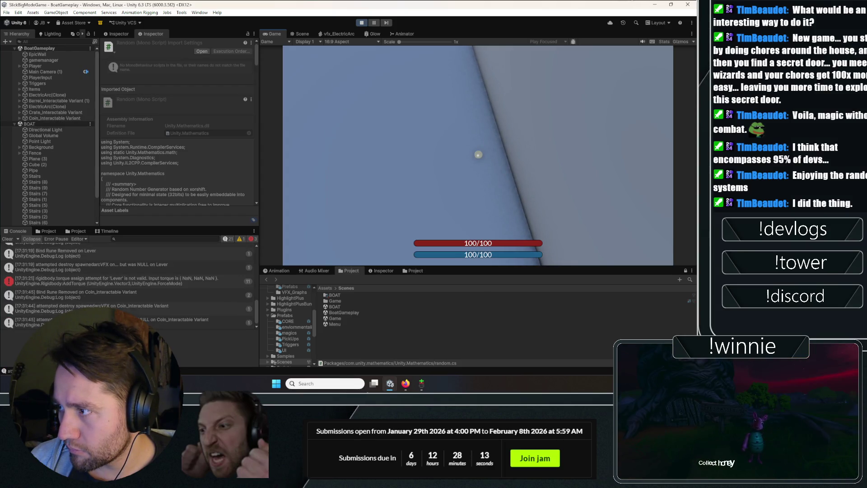
pyautogui.click(477, 155)
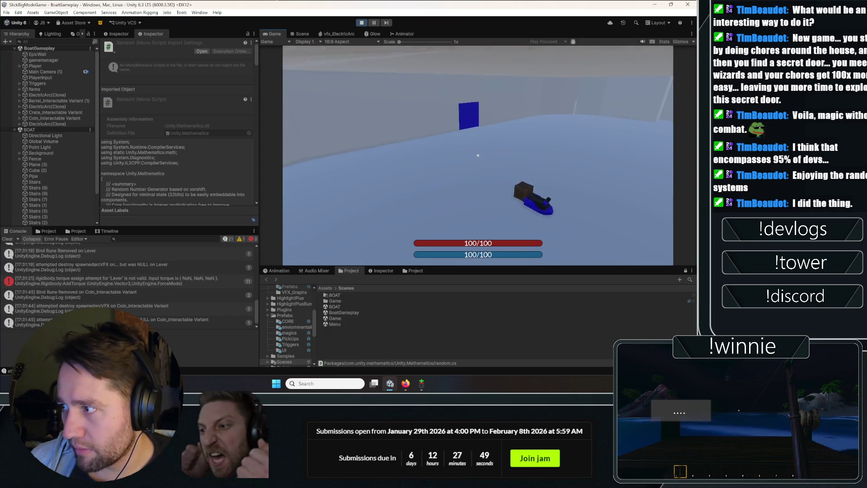
pyautogui.click(478, 155)
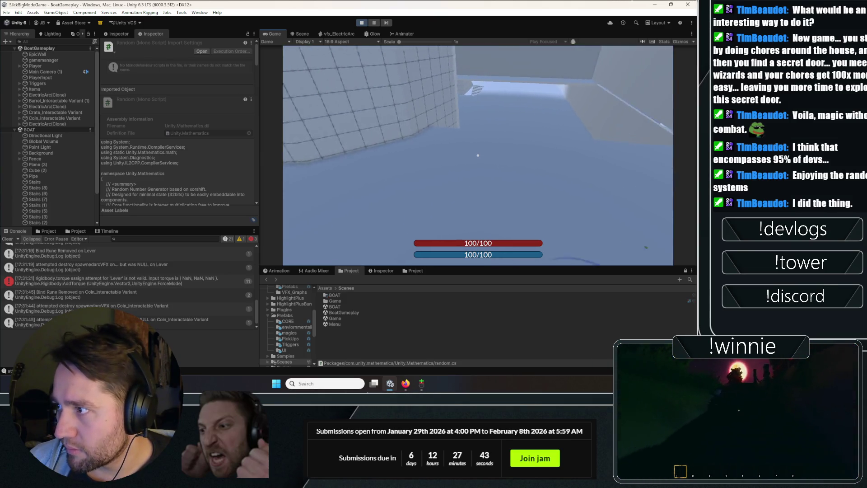
pyautogui.hotkey('alt', 'Tab')
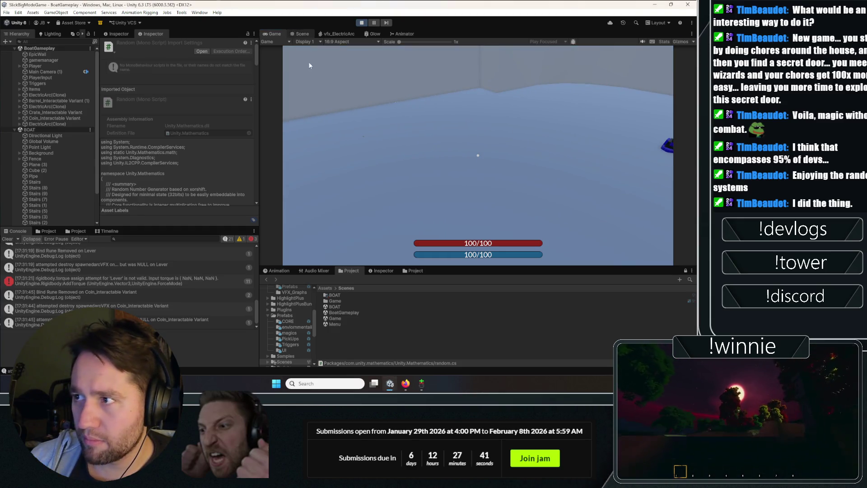
# - In the Scene view, fly to and select the Player, then return to the Game view
pyautogui.click(302, 34)
pyautogui.moveTo(432, 121); pyautogui.dragTo(457, 137)
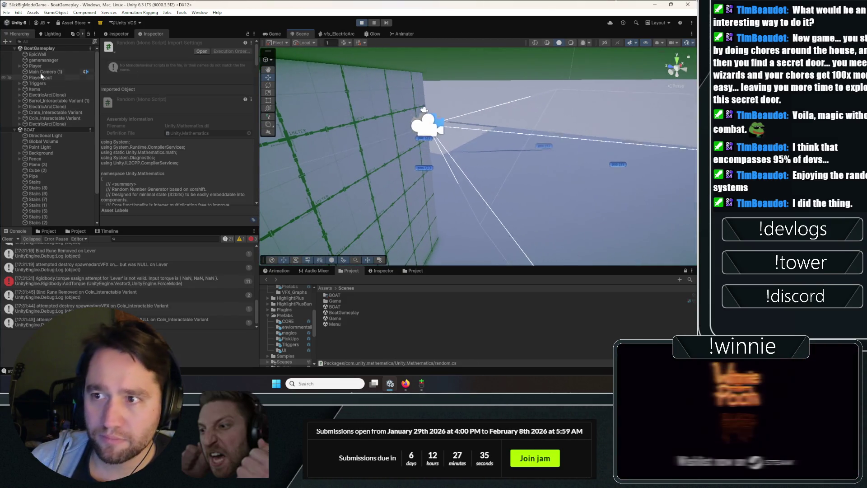
pyautogui.click(38, 66)
pyautogui.click(277, 34)
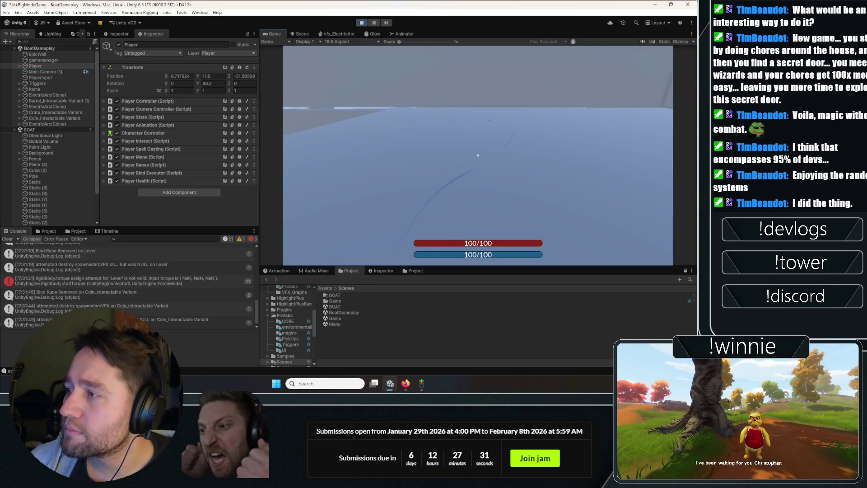
# - Walk the player to the boat and crate, casting spells at the boat and into the room
pyautogui.press('w')
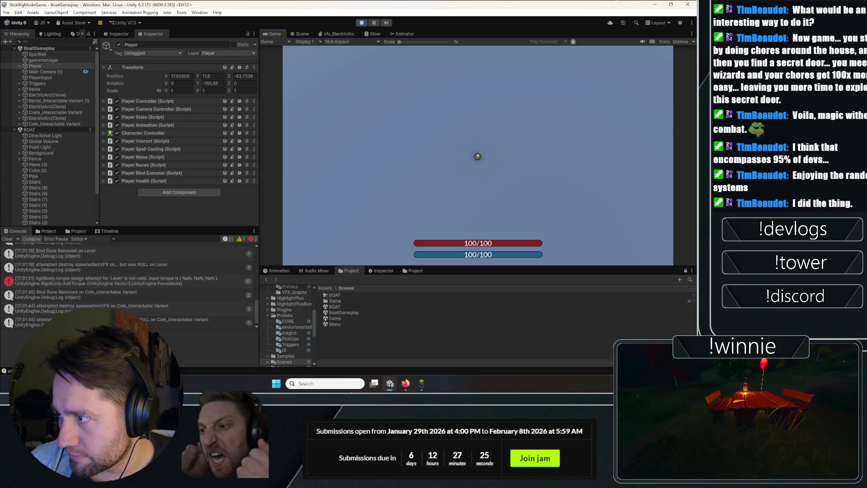
pyautogui.press('w')
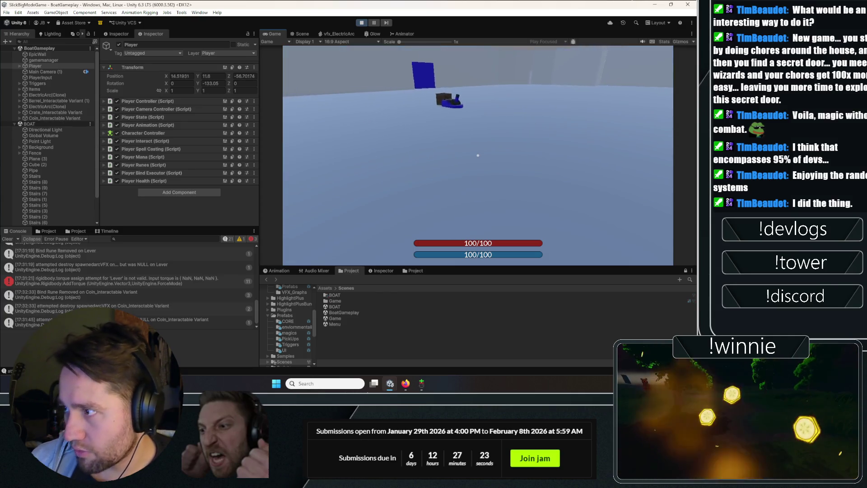
pyautogui.click(477, 155)
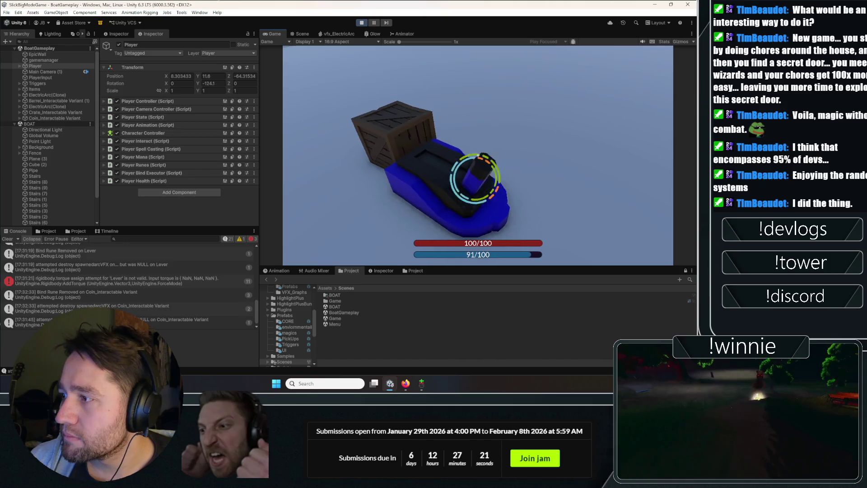
pyautogui.press('w')
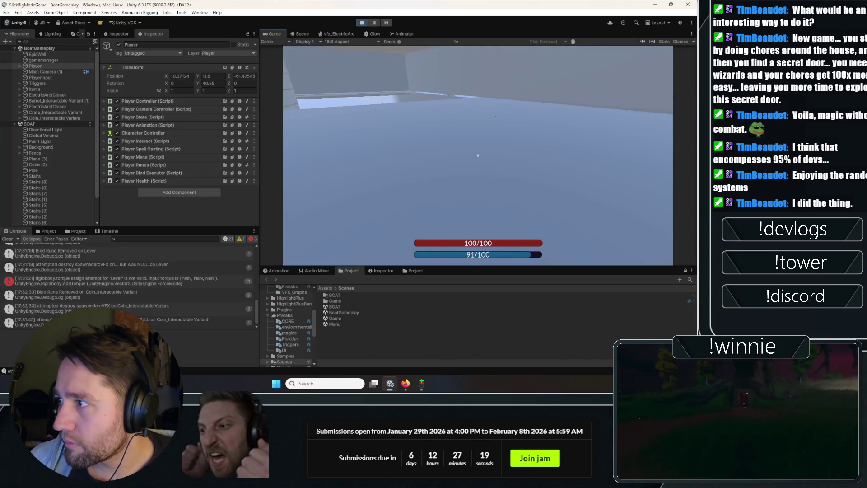
pyautogui.press('w')
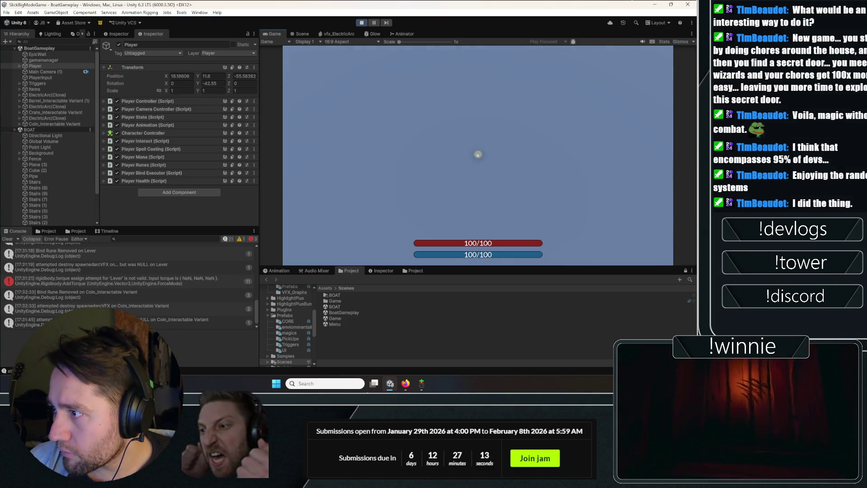
pyautogui.click(478, 155)
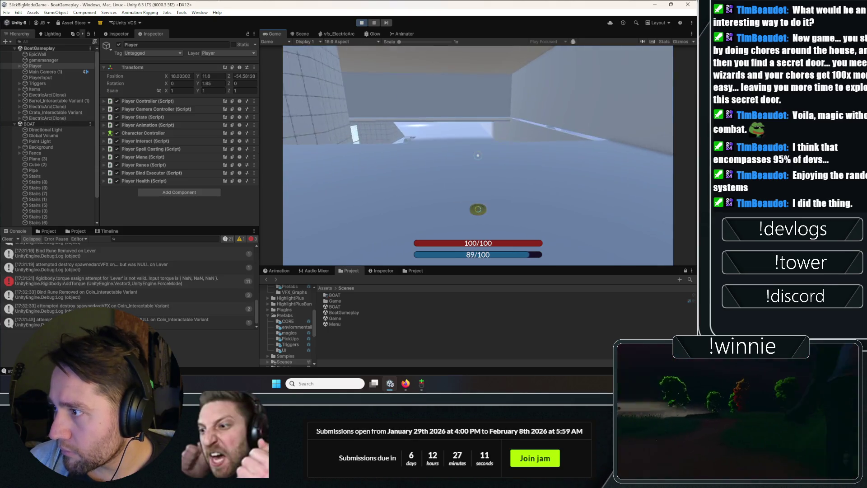
# - Run the player along the gridded corridor wall and cast a spell near it
pyautogui.press('w')
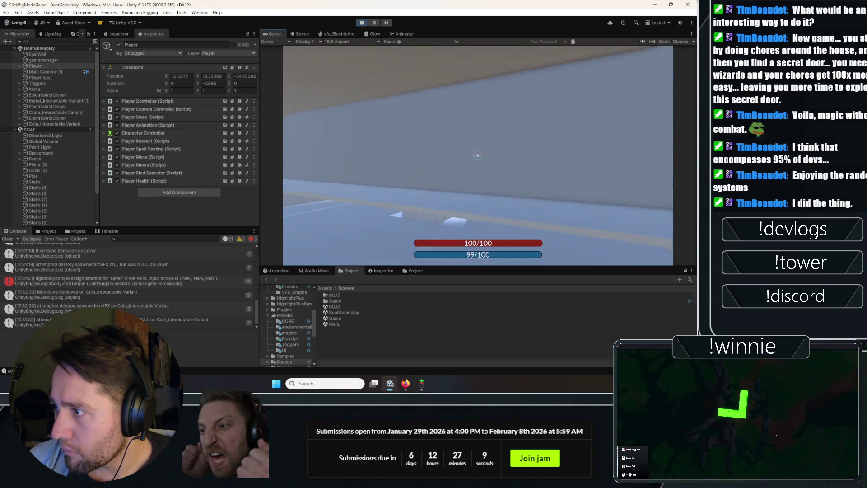
pyautogui.press('w')
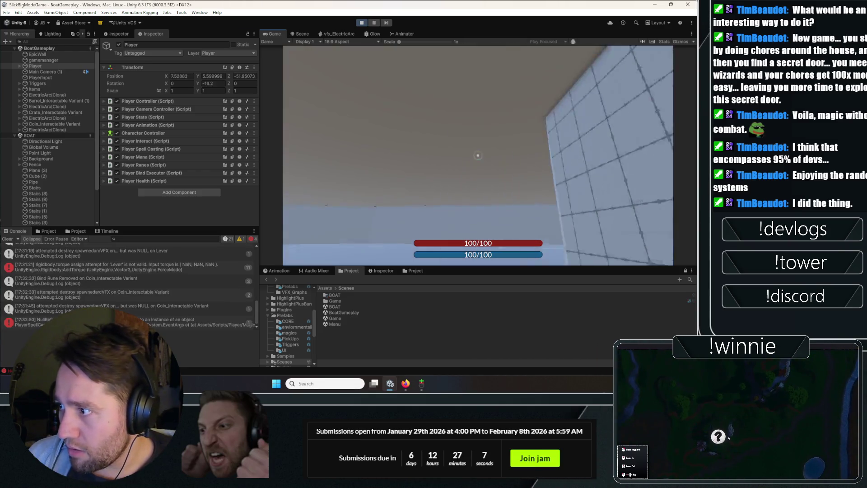
pyautogui.press('w')
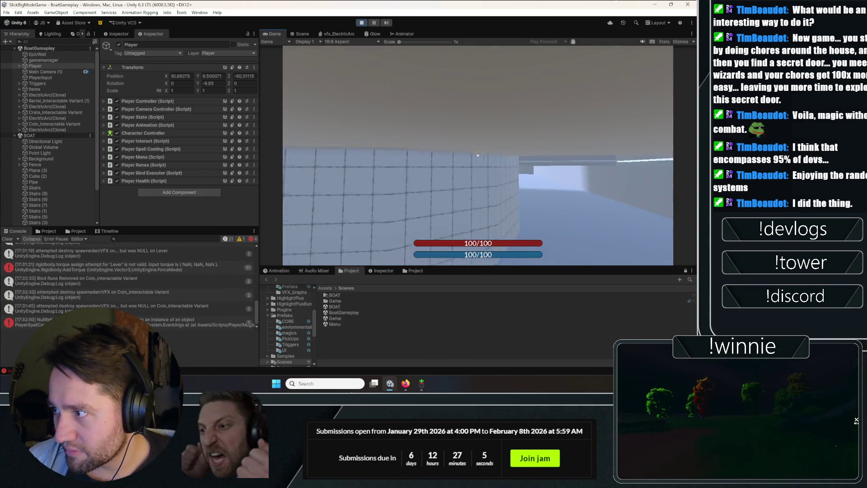
pyautogui.press('w')
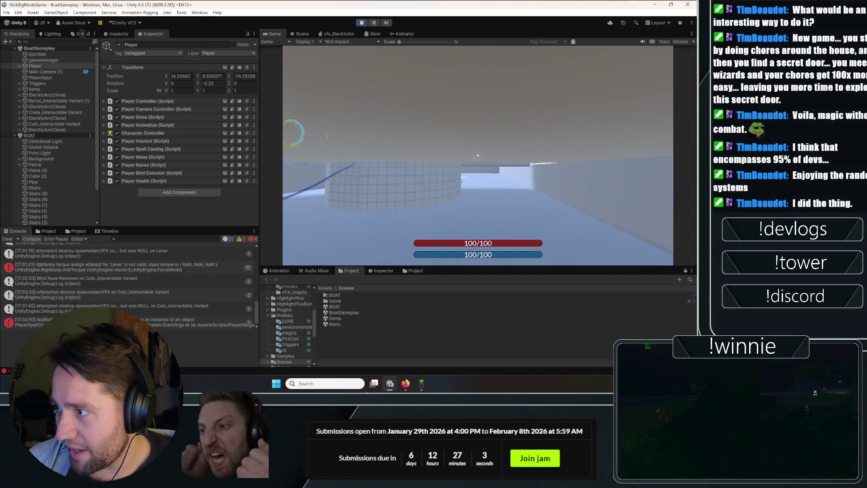
pyautogui.press('w')
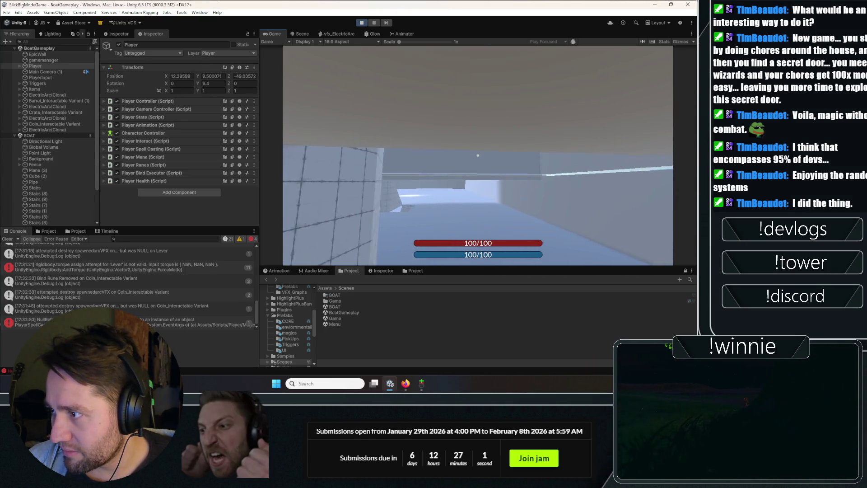
pyautogui.press('w')
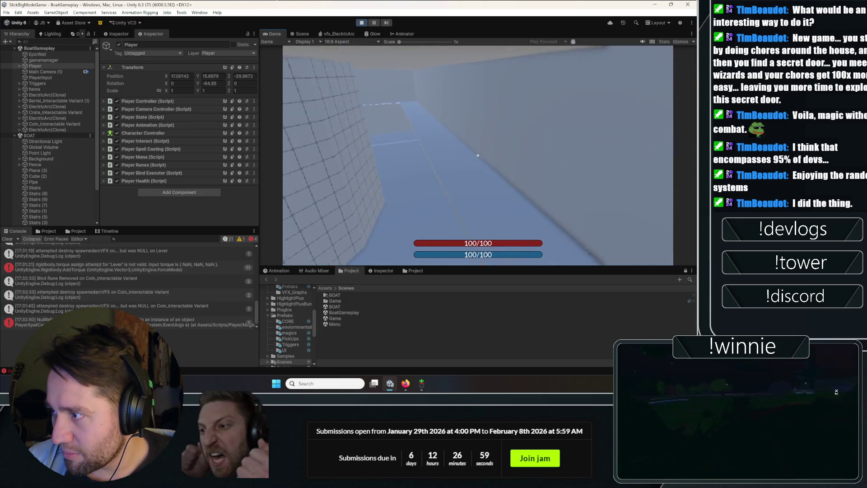
pyautogui.press('w')
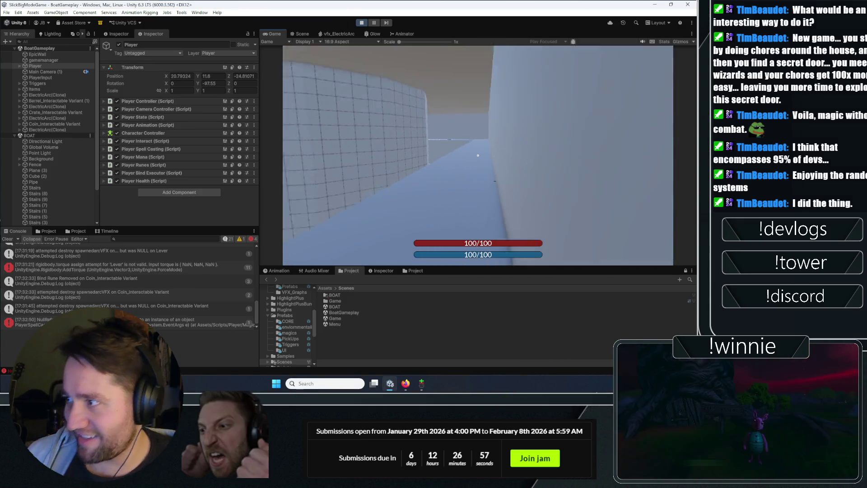
pyautogui.press('w')
pyautogui.press('w')
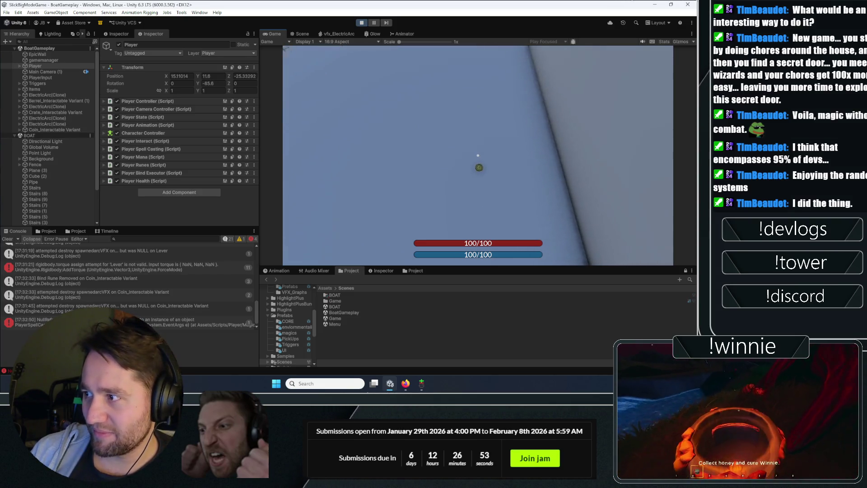
pyautogui.click(478, 156)
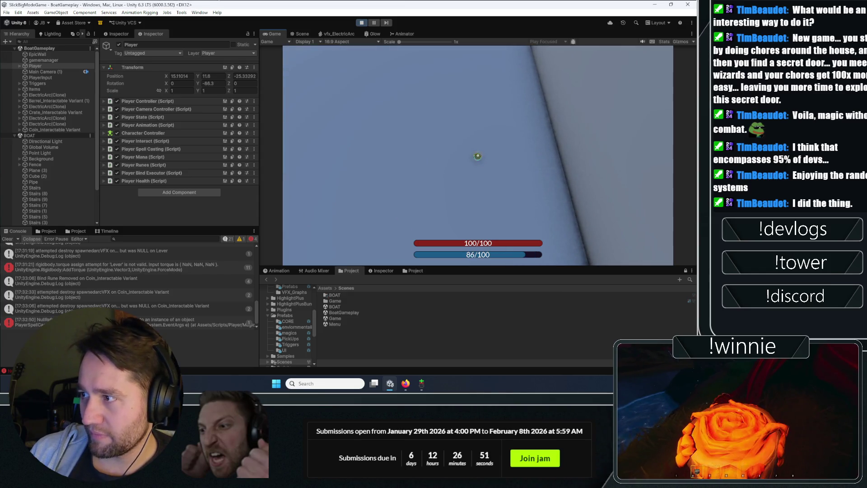
# - Run down the corridors casting electric arc spells, then release the game and show the Scene view
pyautogui.press('a')
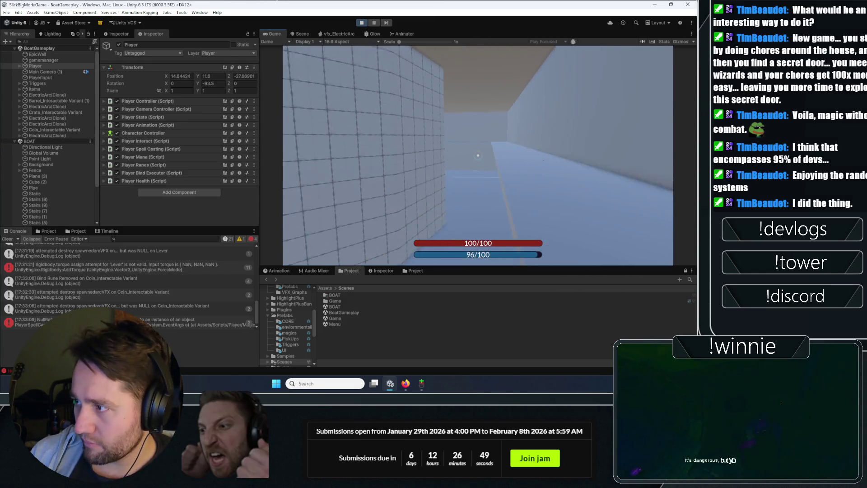
pyautogui.press('w')
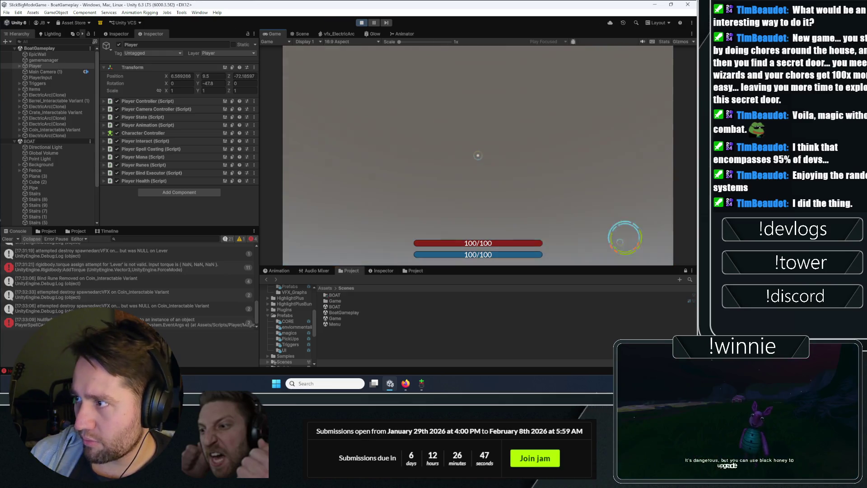
pyautogui.press('w')
pyautogui.press('w')
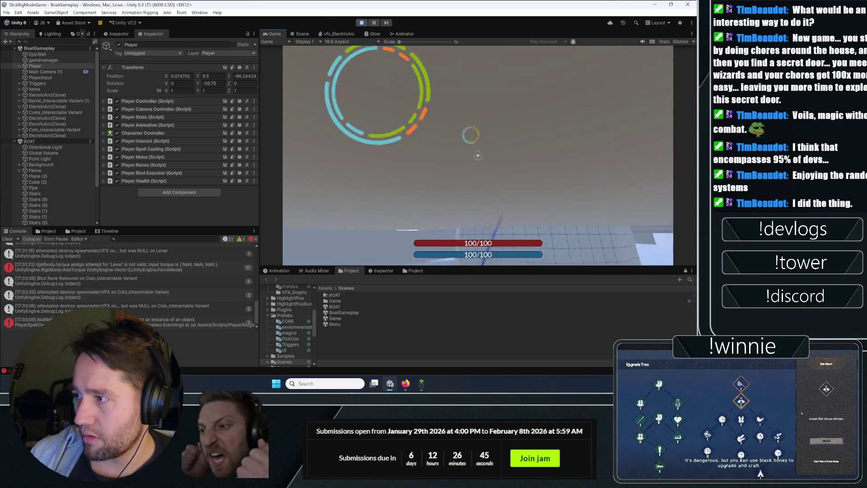
pyautogui.press('w')
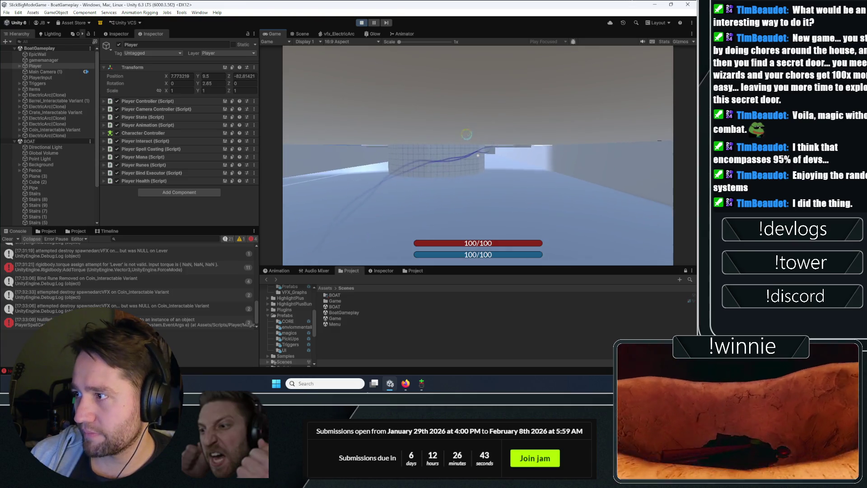
pyautogui.press('w')
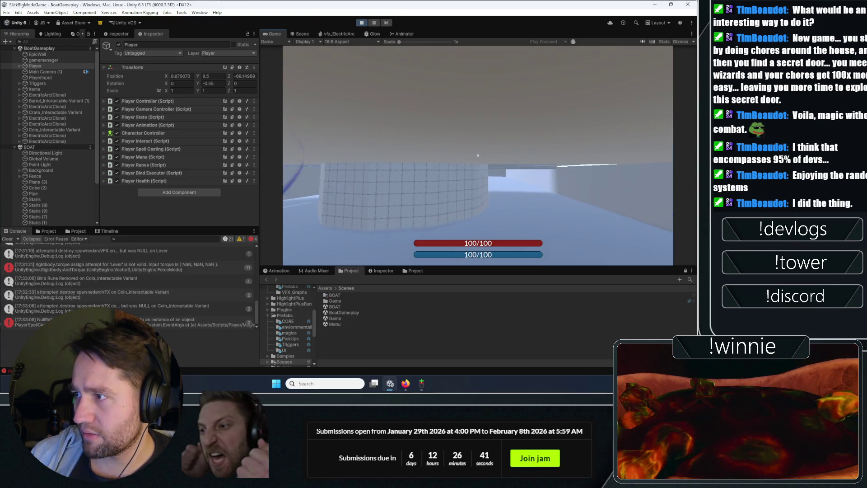
pyautogui.press('w')
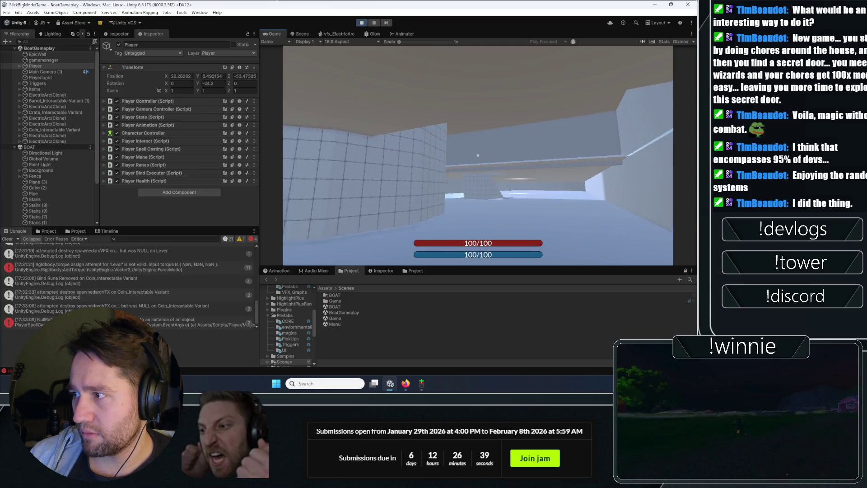
pyautogui.hotkey('alt', 'Tab')
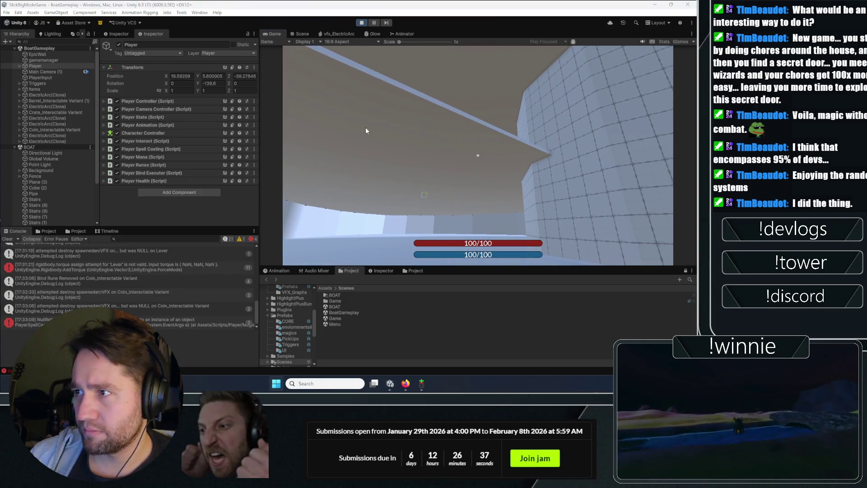
pyautogui.click(300, 37)
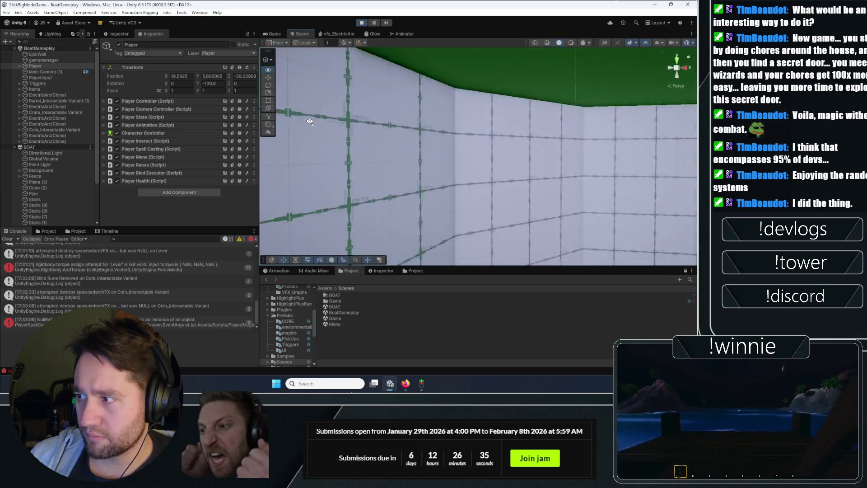
# - Orbit and frame the Player beside the boat, clear the Console, and deselect the Player
pyautogui.moveTo(328, 145)
pyautogui.mouseDown()
pyautogui.moveTo(503, 128)
pyautogui.moveTo(52, 113)
pyautogui.mouseUp()
pyautogui.press('f')
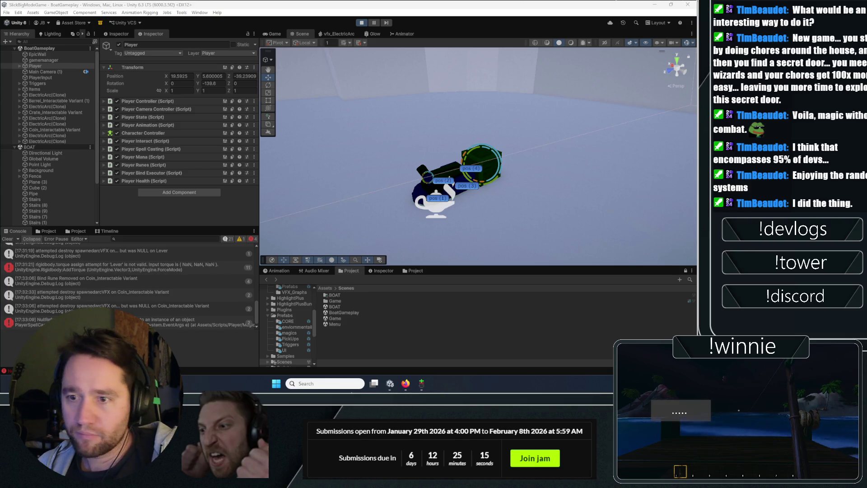
pyautogui.click(8, 240)
pyautogui.click(370, 329)
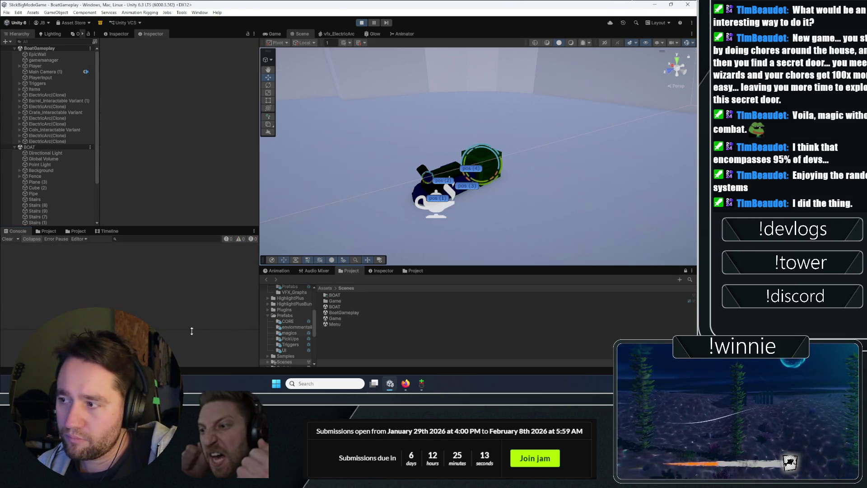
# - In the running game, walk the player up the first staircase, through the doorway and along the tiled wall to the pit
pyautogui.click(282, 36)
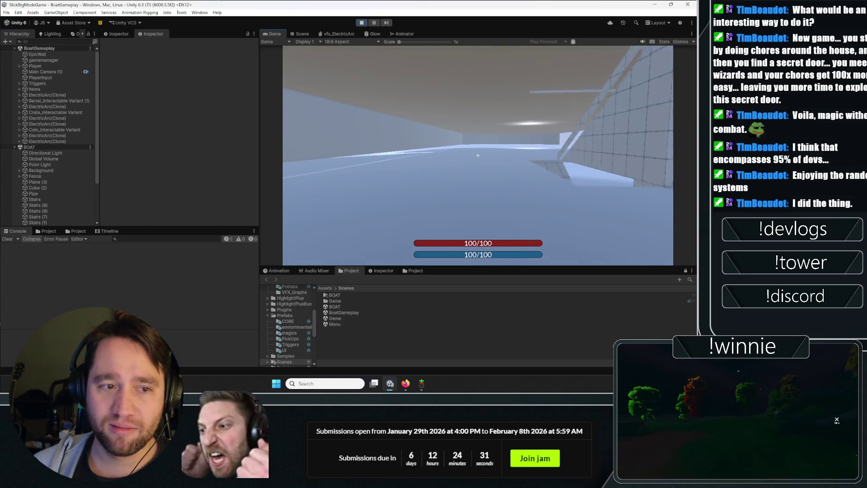
pyautogui.press('w')
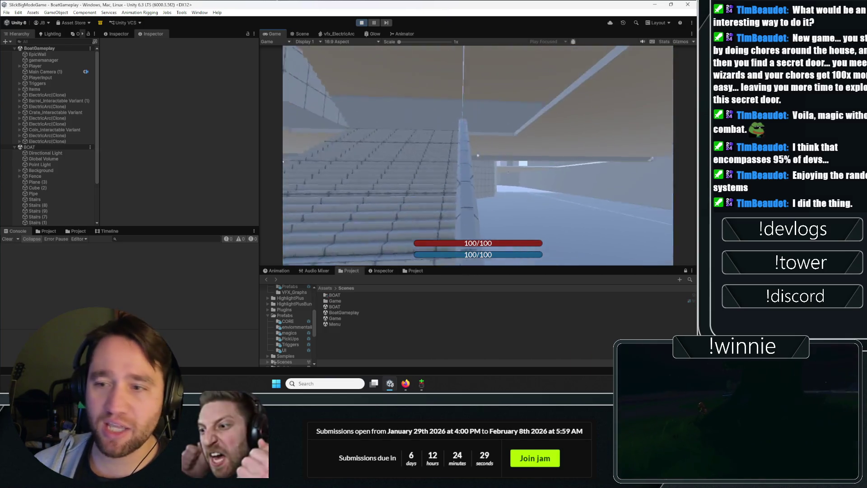
pyautogui.press('w')
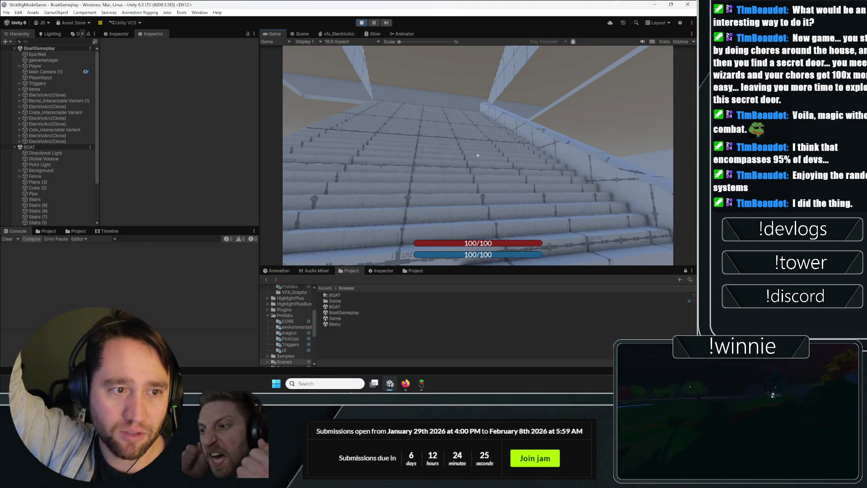
pyautogui.press('w')
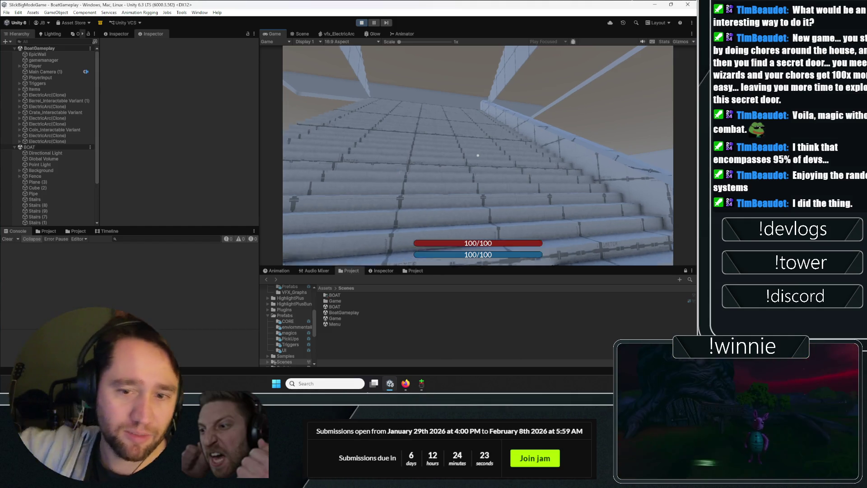
pyautogui.press('w')
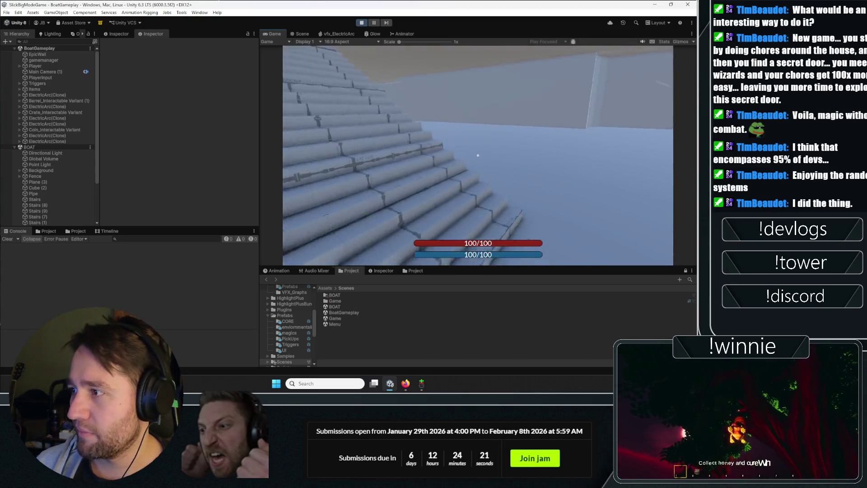
pyautogui.press('w')
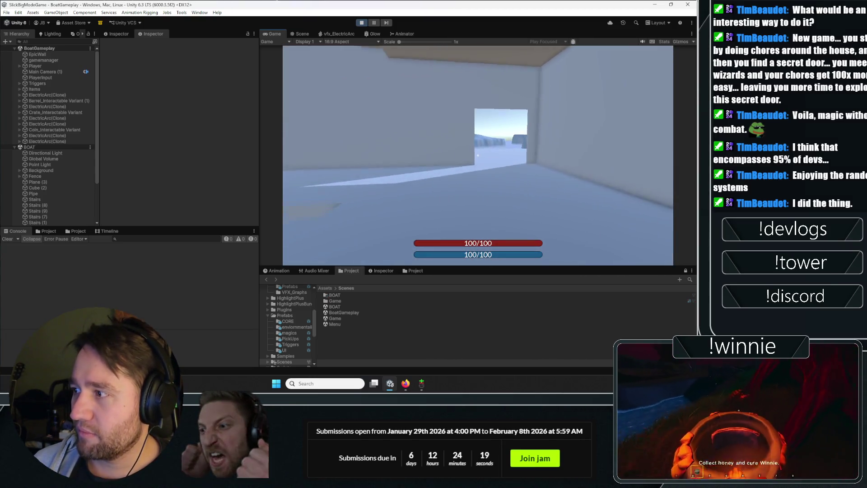
pyautogui.press('w')
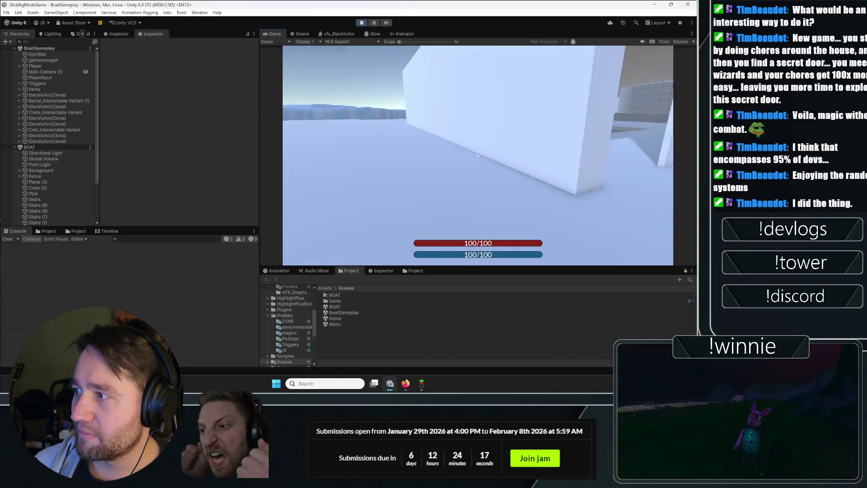
pyautogui.press('w')
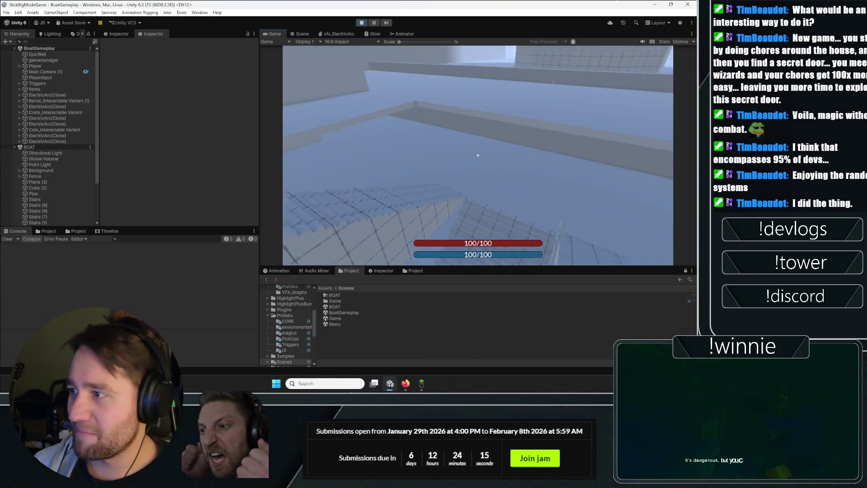
pyautogui.press('w')
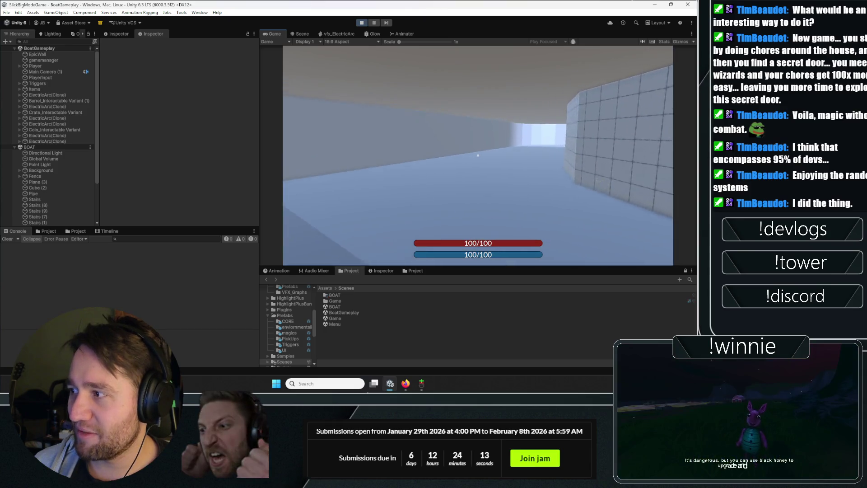
# - Walk past the ledge and climb the tiled staircase toward the tiled pillar
pyautogui.press('w')
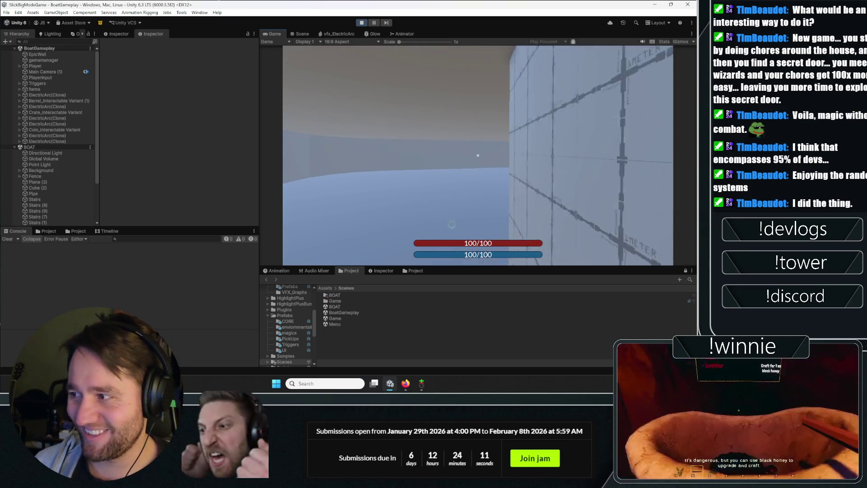
pyautogui.press('w')
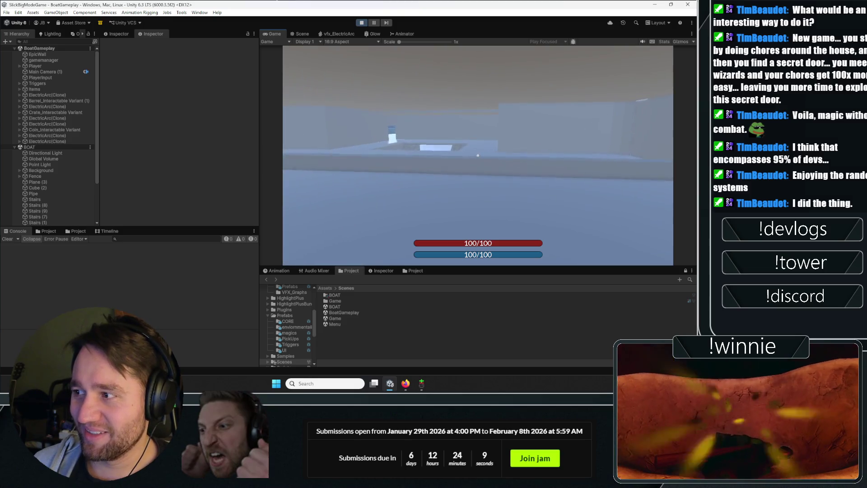
pyautogui.press('w')
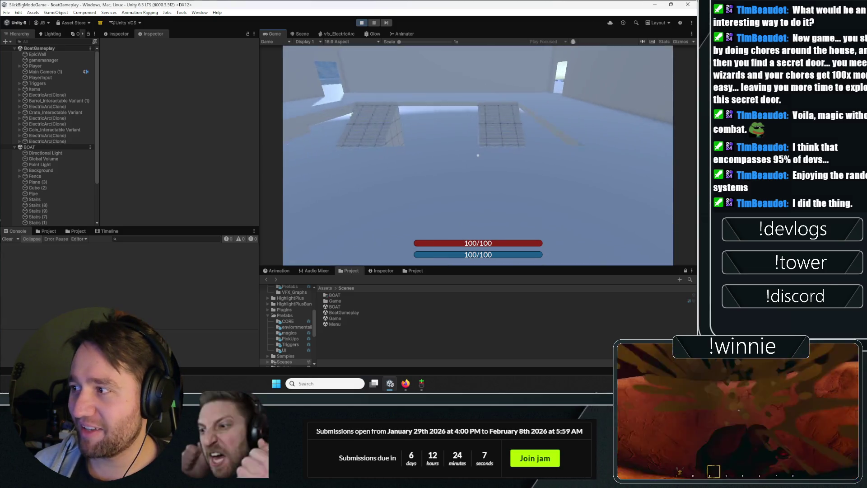
pyautogui.press('w')
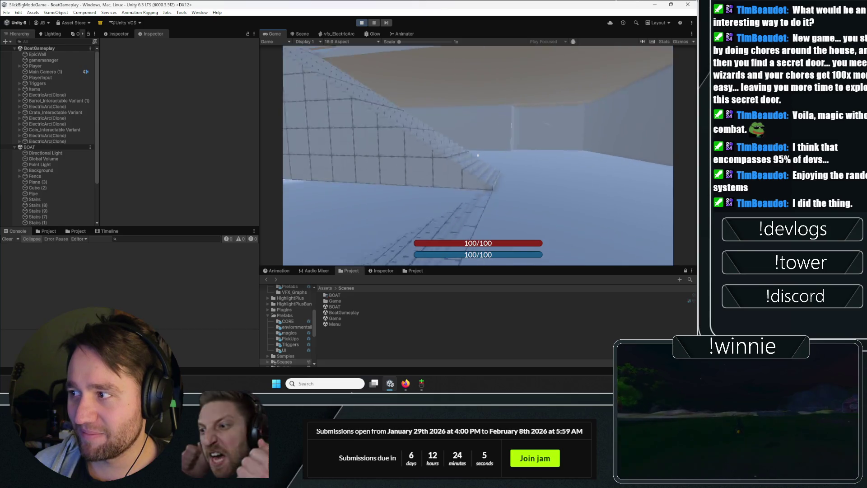
pyautogui.press('w')
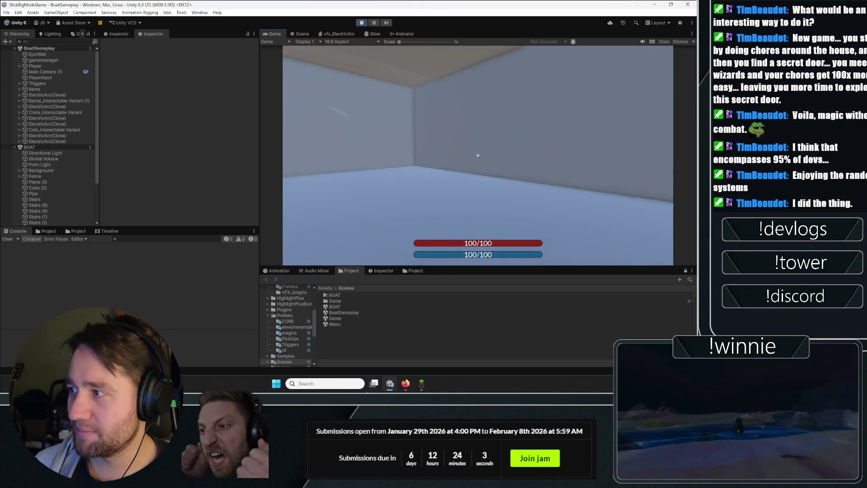
pyautogui.press('w')
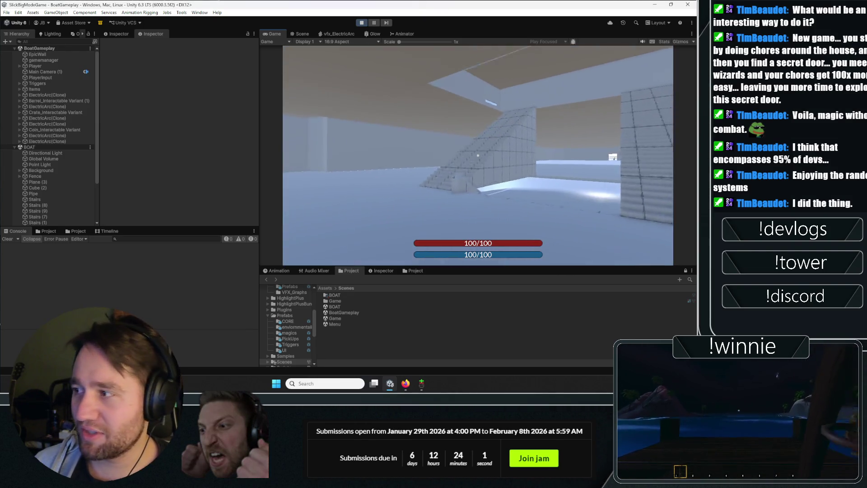
pyautogui.press('w')
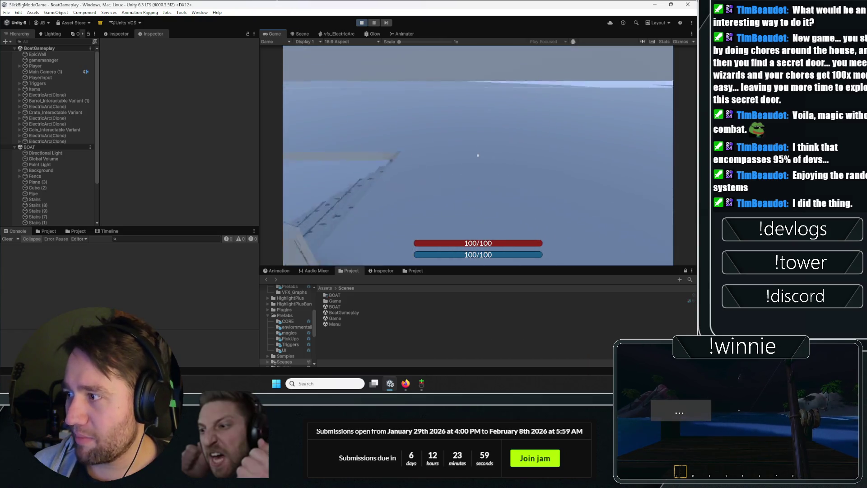
pyautogui.press('w')
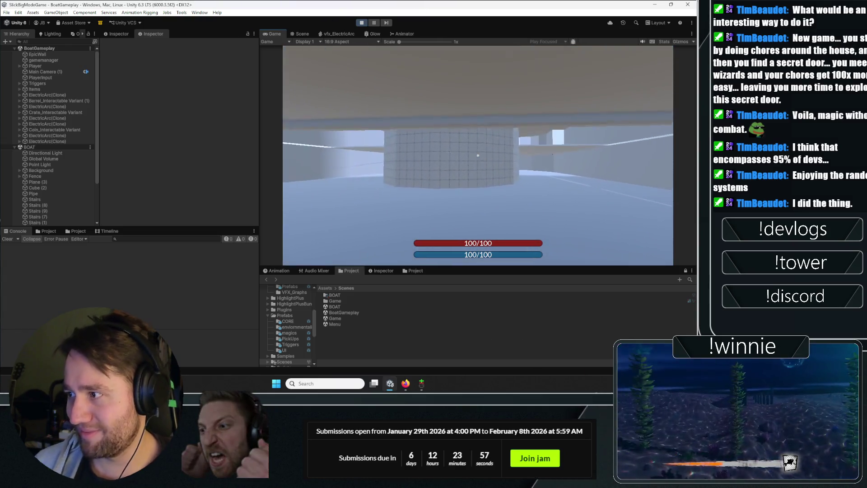
# - Try casting spell two with R, walk down the corridor to the pillar, then stop the game
pyautogui.press('w')
pyautogui.press('r')
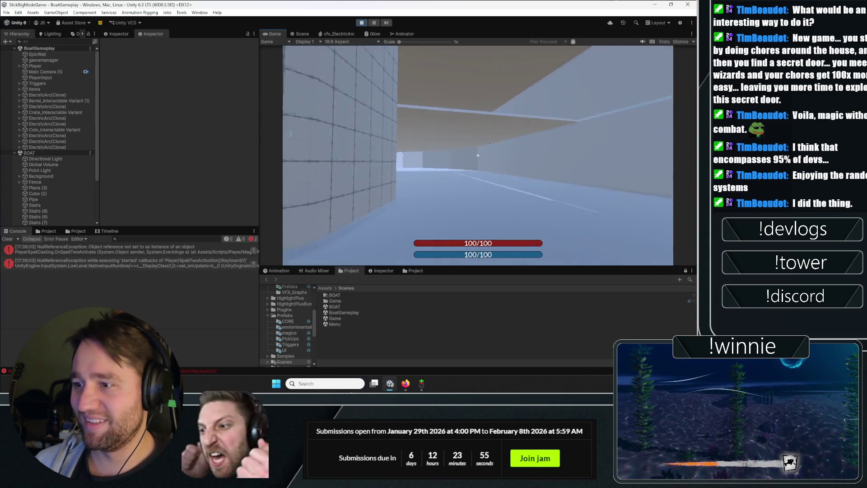
pyautogui.press('w')
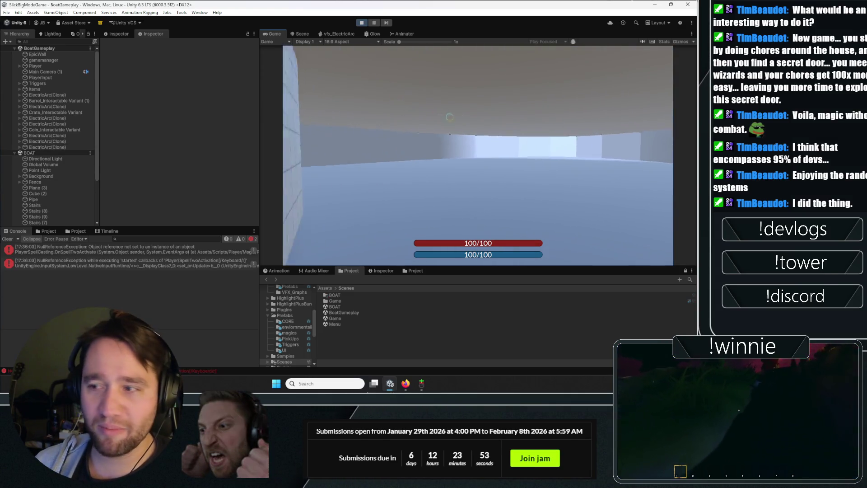
pyautogui.press('w')
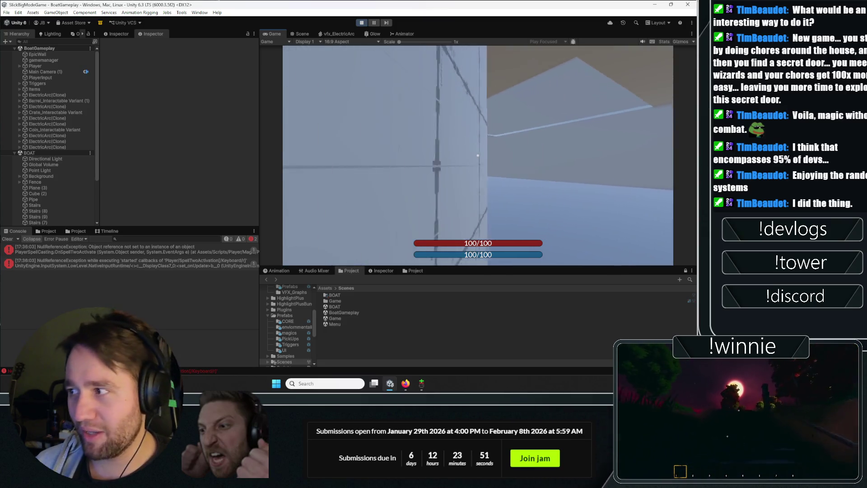
pyautogui.press('w')
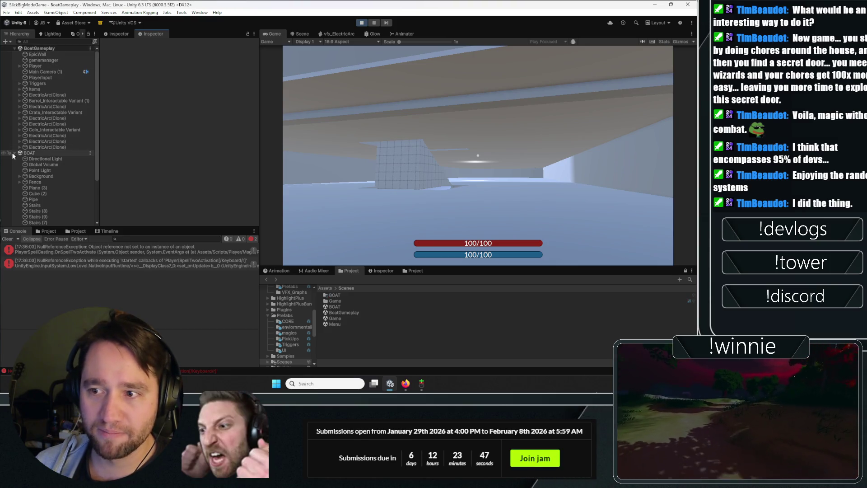
pyautogui.click(362, 22)
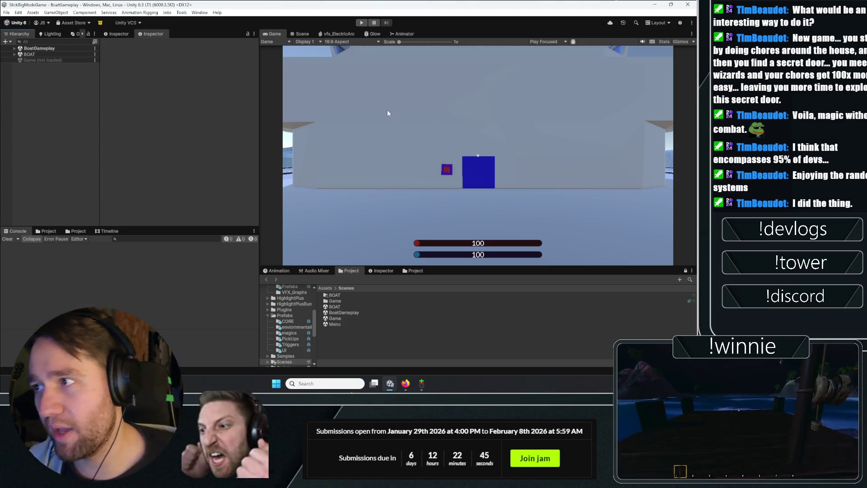
# - Start Play mode again for a fresh playtest facing the crate and barrel
pyautogui.click(361, 23)
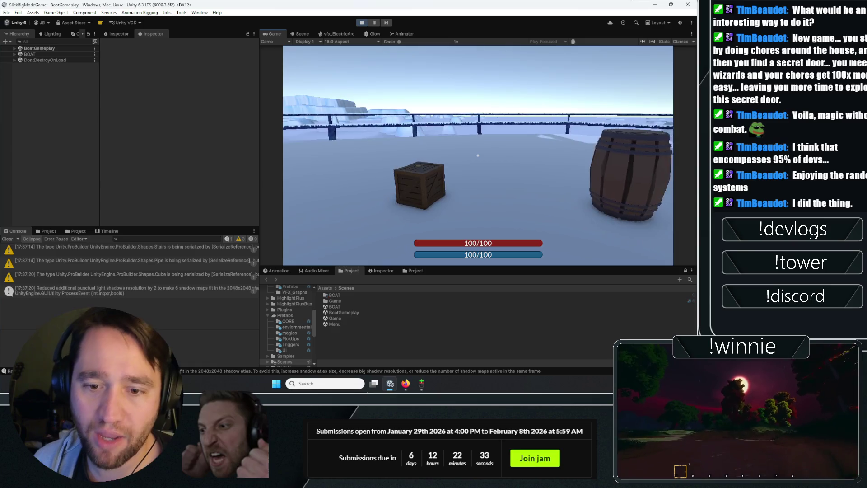
# - Cast Bind Rune on the crate, the barrel and the spot near the door, then throw the held barrel at the wall
pyautogui.click(478, 156)
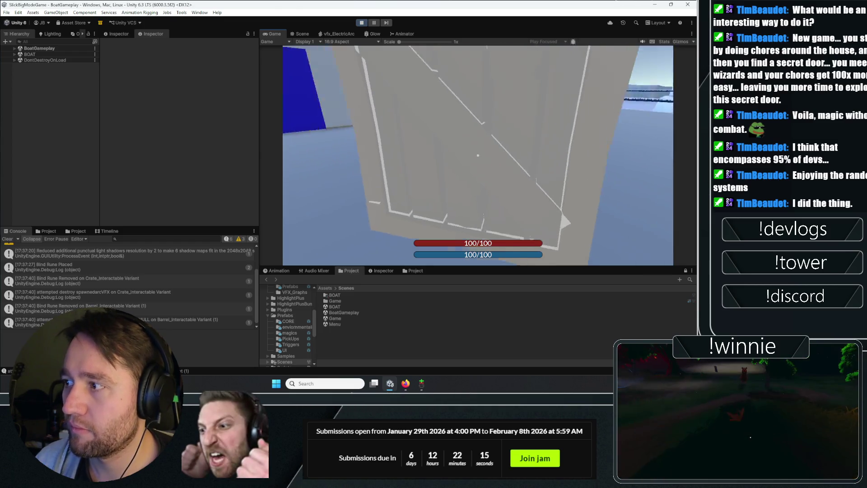
pyautogui.click(478, 156)
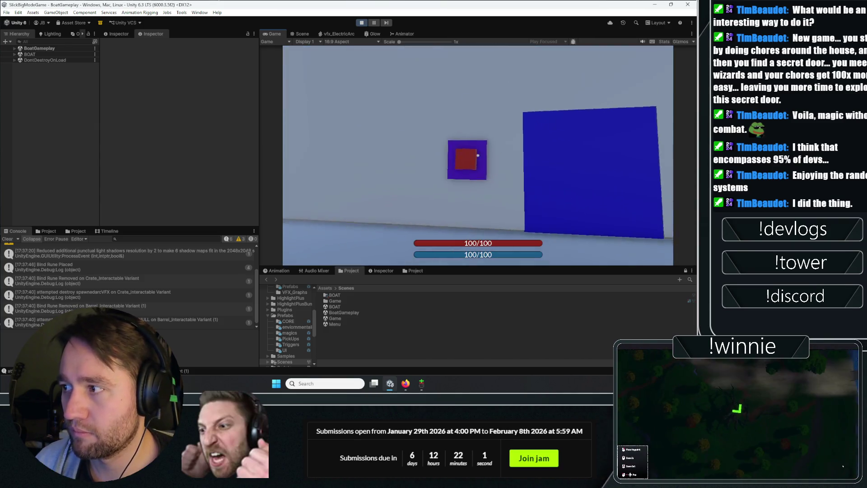
pyautogui.click(478, 156)
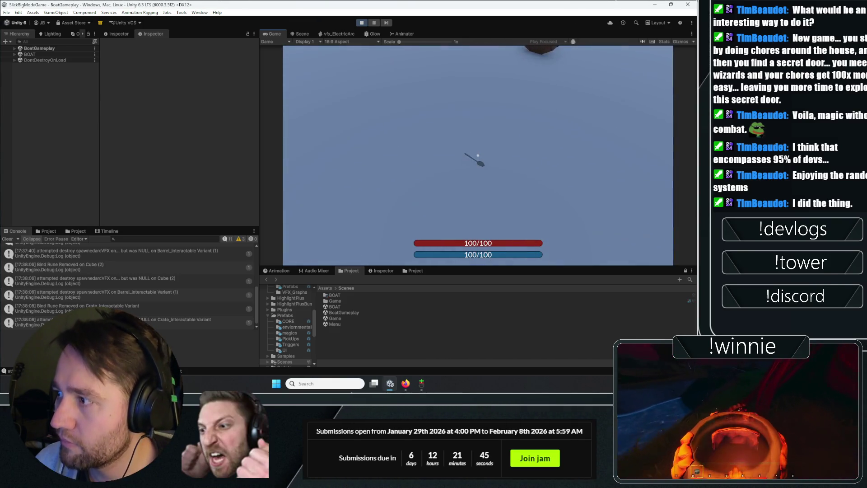
pyautogui.click(477, 155)
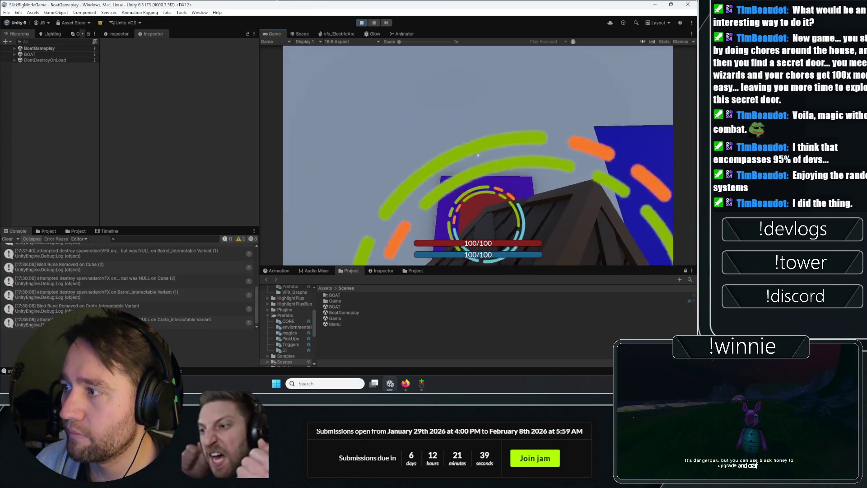
# - Bind a rune to the nearby barrel, launch it, remove the rune and cast another mana-spending spell
pyautogui.click(478, 155)
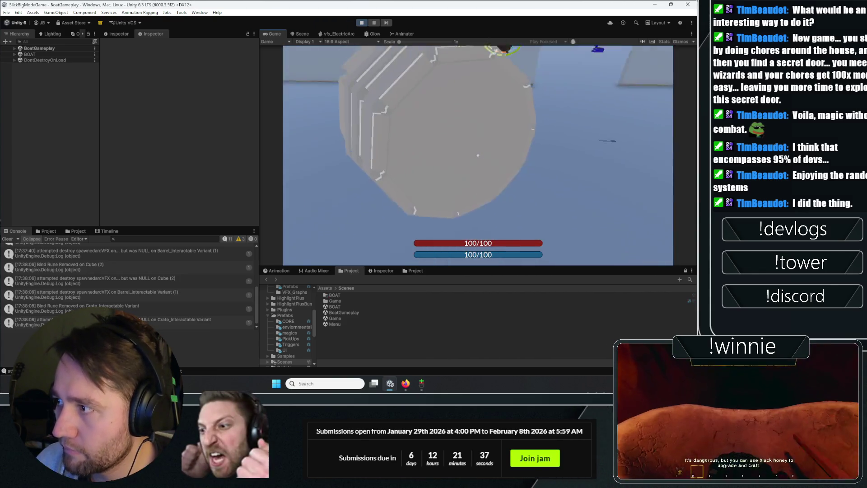
pyautogui.click(478, 155)
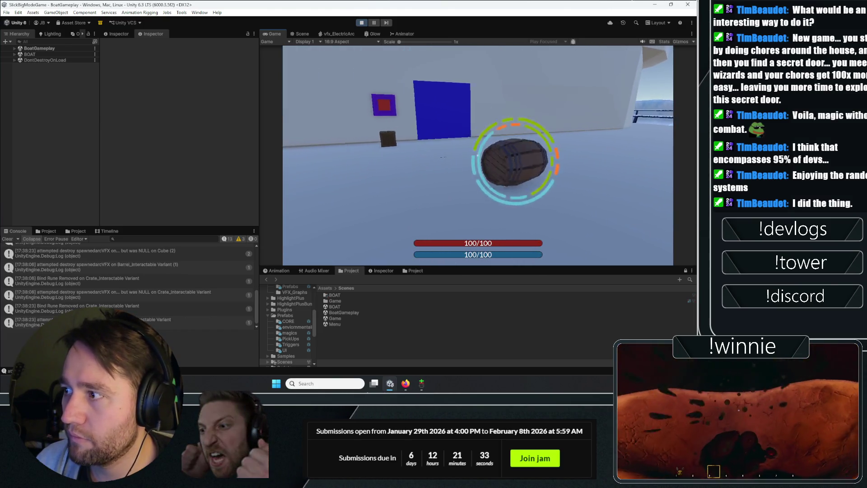
pyautogui.click(477, 155)
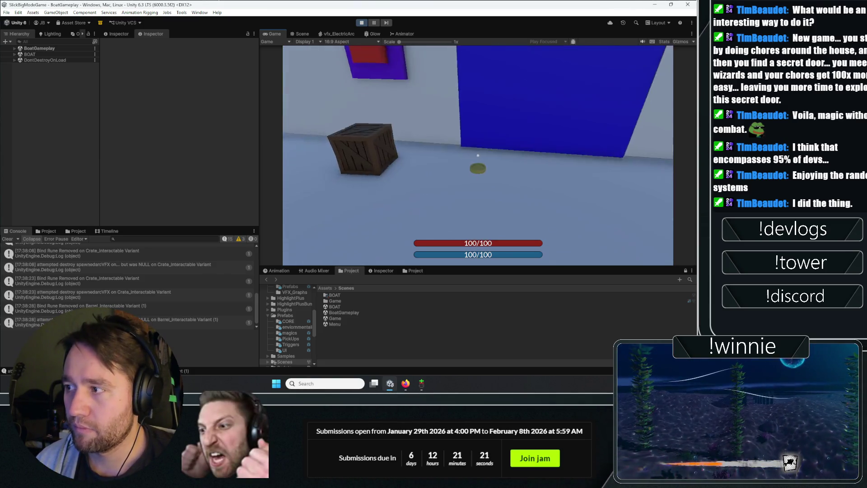
pyautogui.click(477, 156)
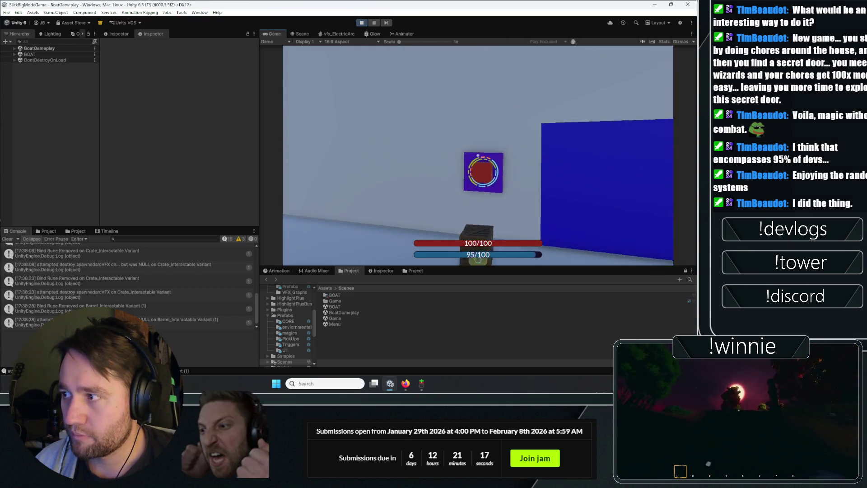
# - Cast spell two at the crate with R while moving around it, leaving mana at 87/100
pyautogui.press('r')
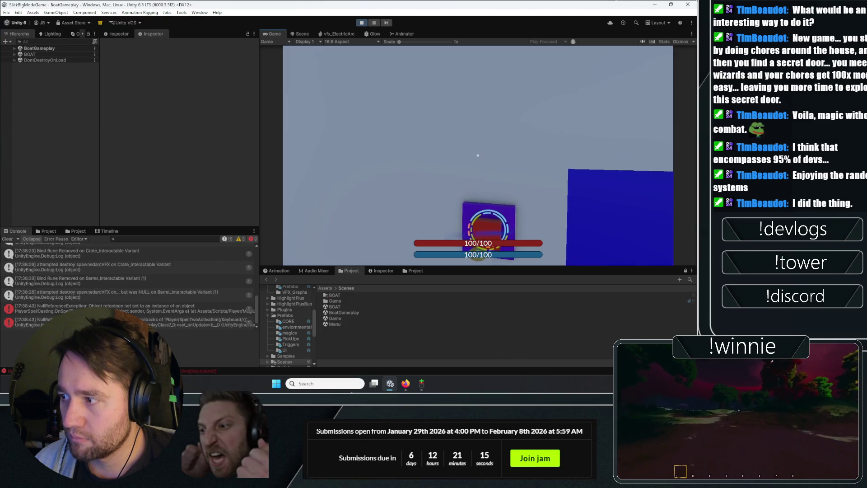
pyautogui.press('w')
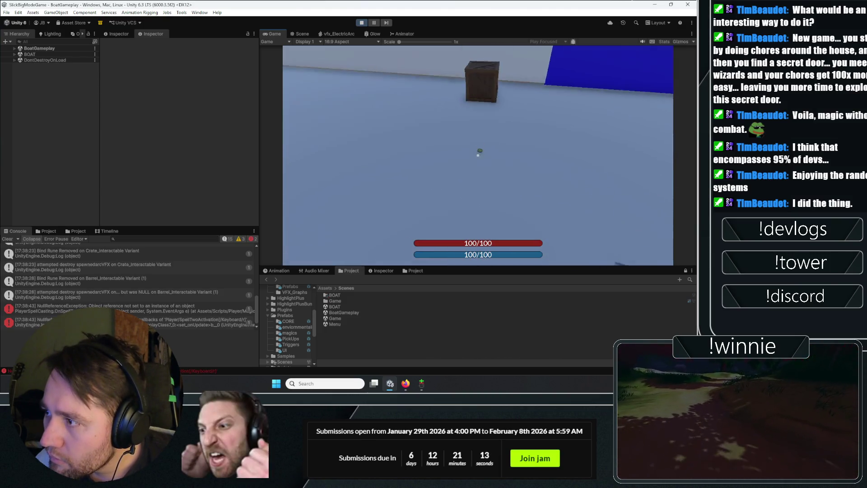
pyautogui.press('s')
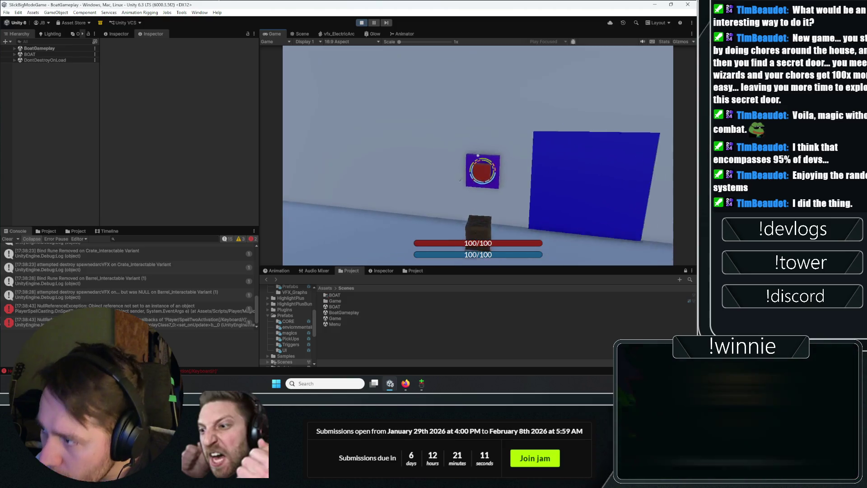
pyautogui.press('w')
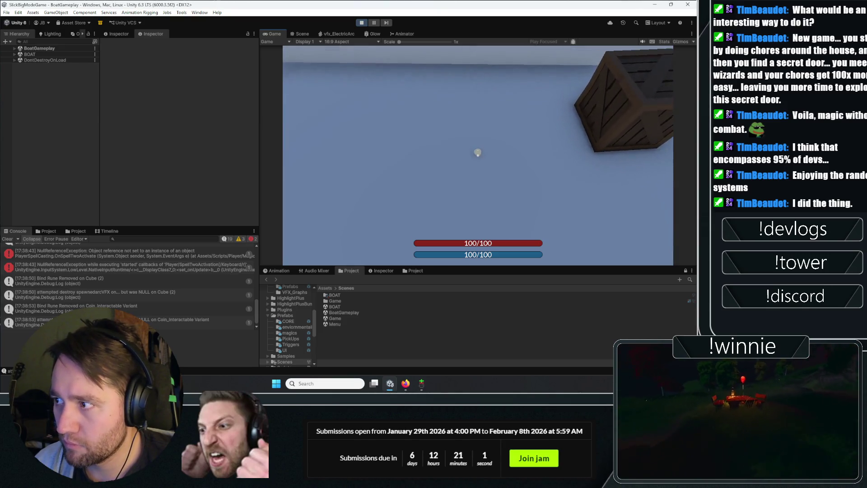
pyautogui.press('r')
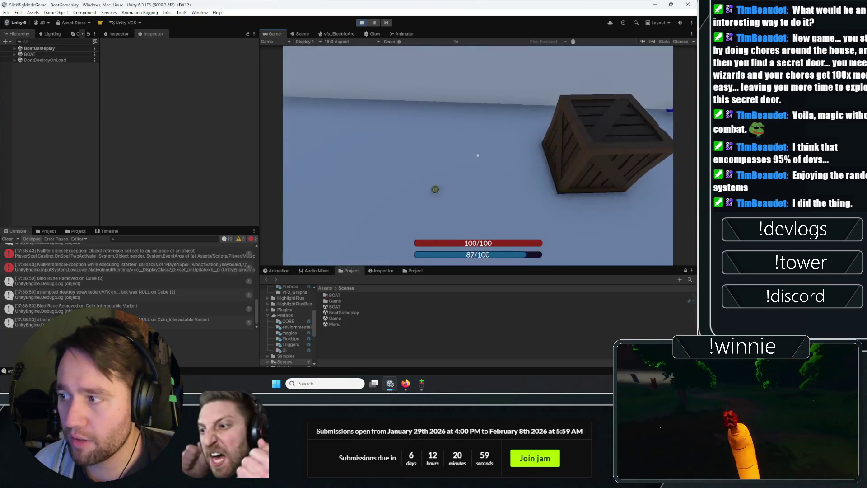
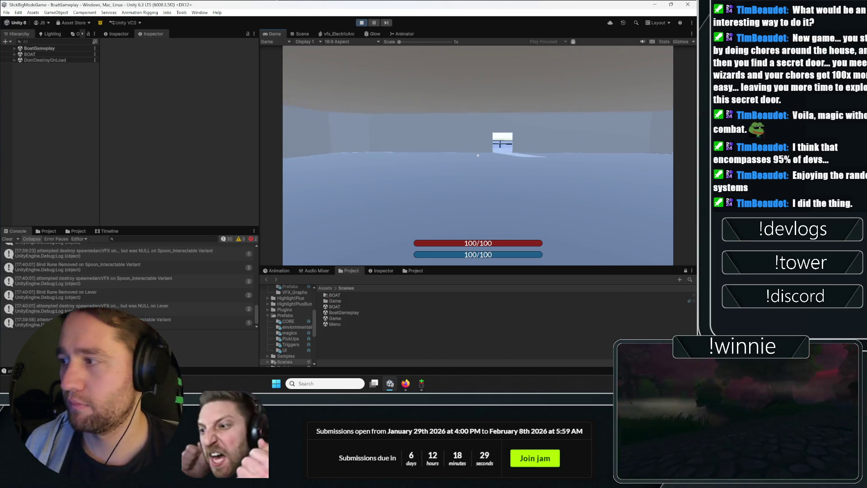
# - Walk out through the white doorway and look over the railing at the icy cliffs
pyautogui.press('w')
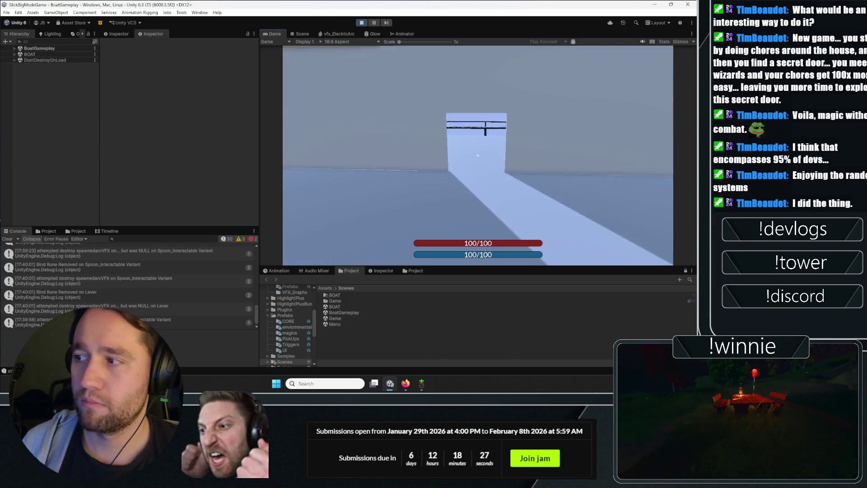
pyautogui.press('w')
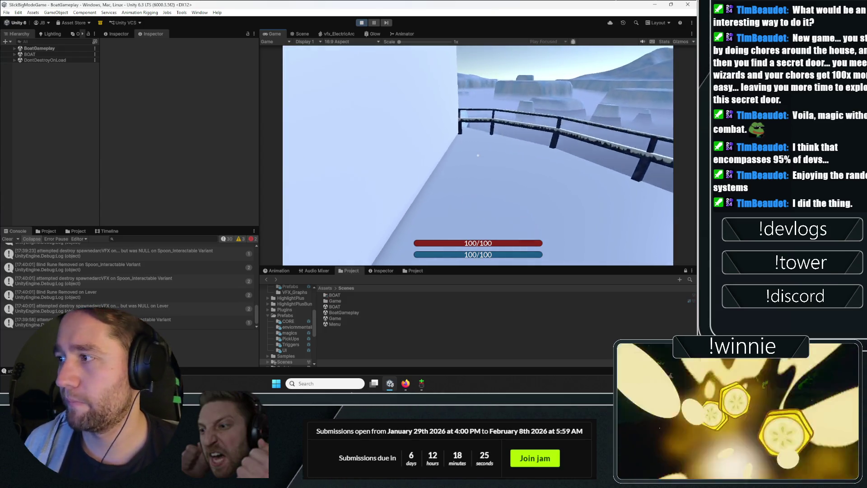
pyautogui.press('w')
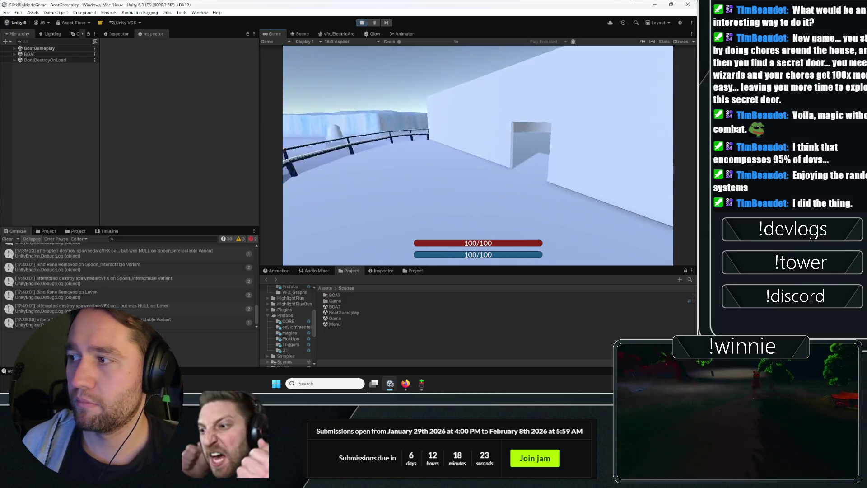
pyautogui.press('w')
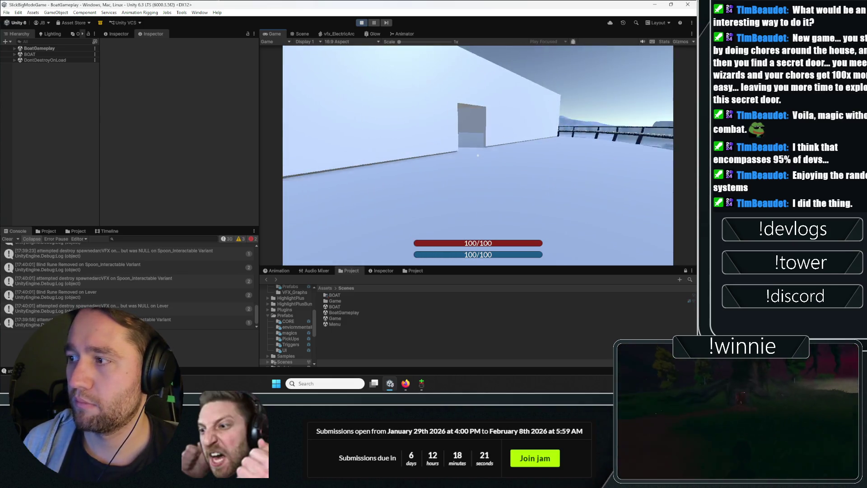
pyautogui.press('w')
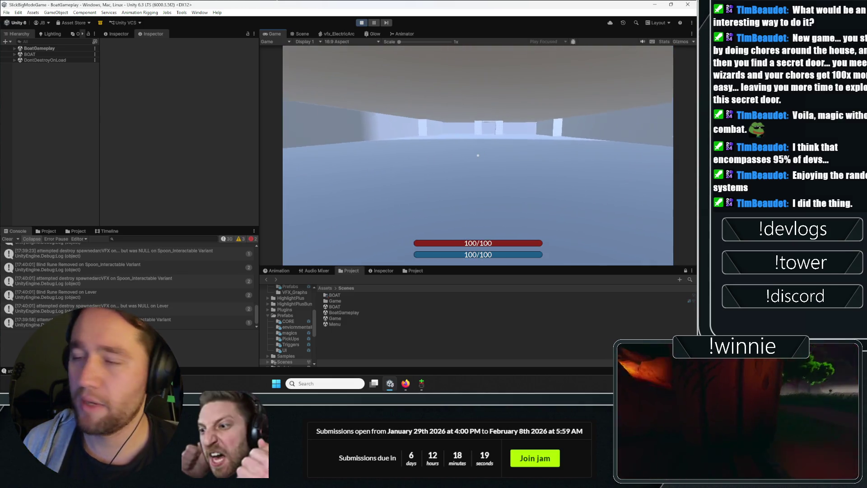
# - Walk back through the doorway between the row of white pillars
pyautogui.press('w')
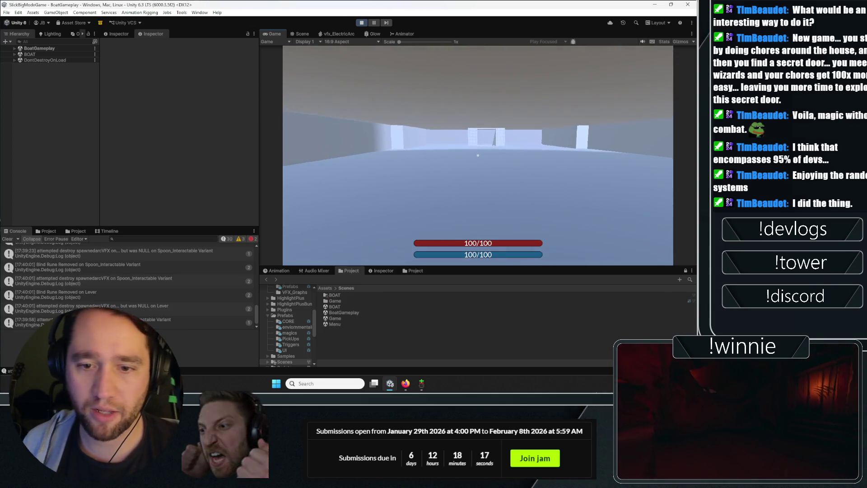
pyautogui.press('w')
pyautogui.press('w')
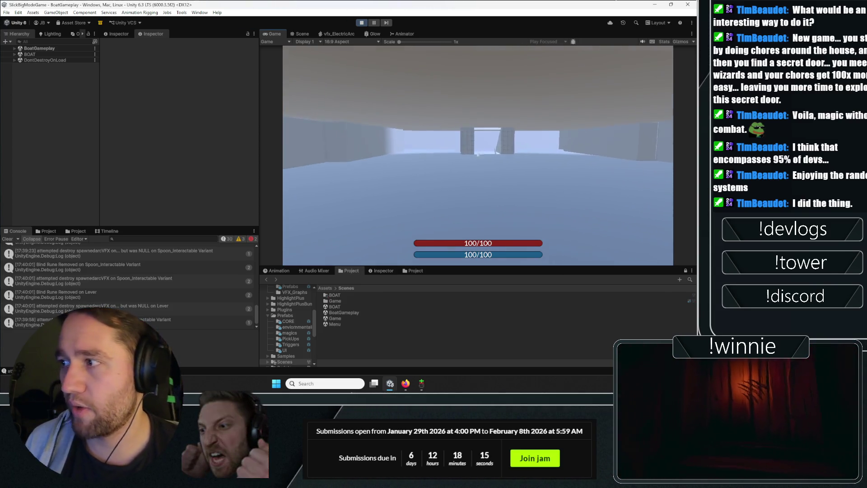
pyautogui.press('w')
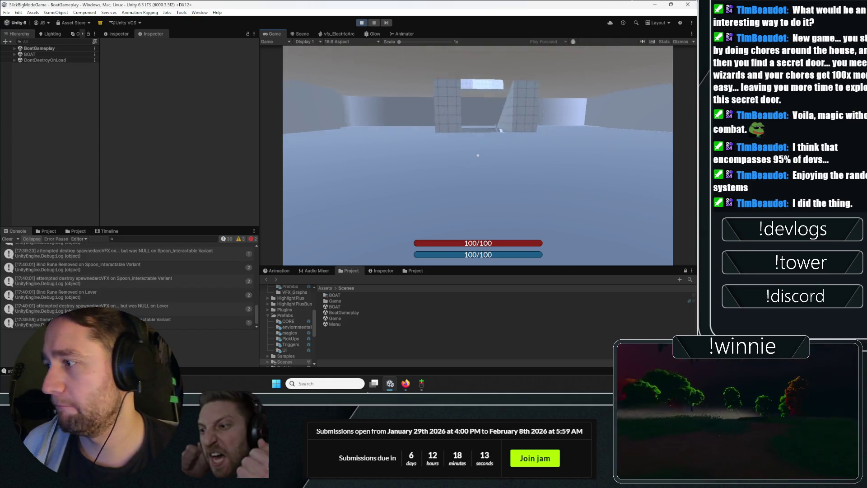
pyautogui.press('w')
pyautogui.press('w')
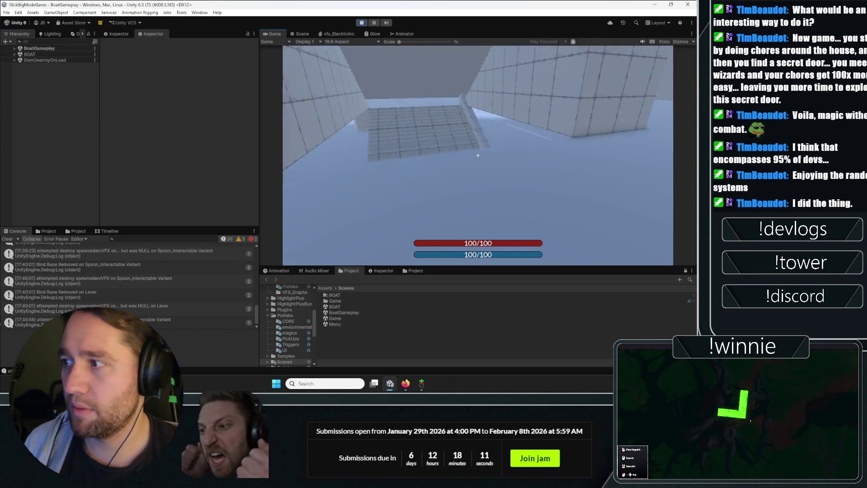
# - Walk around the gridded-pillar room, then release the mouse with Escape
pyautogui.press('w')
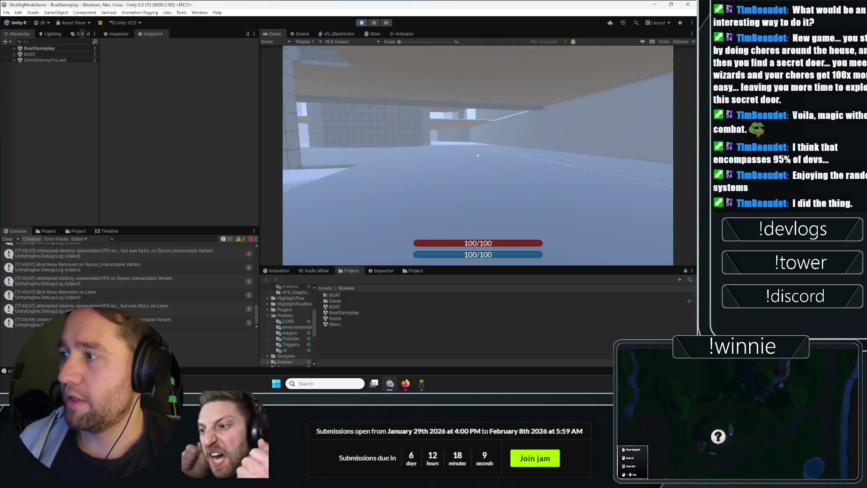
pyautogui.press('w')
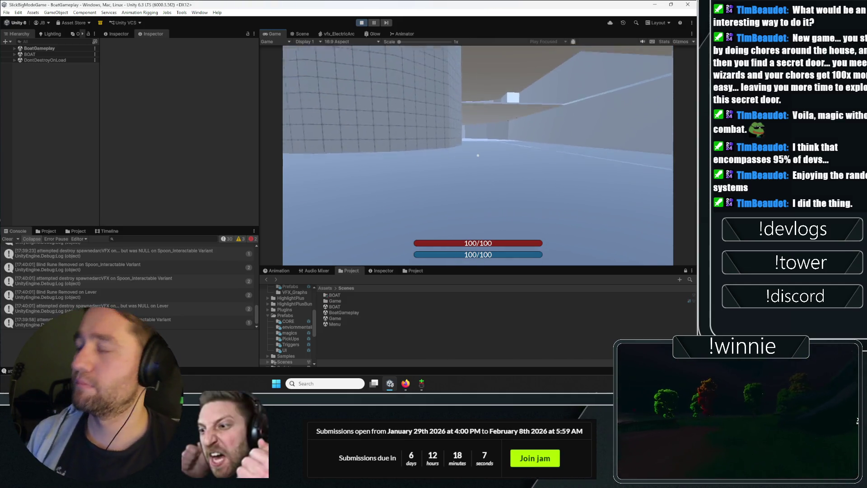
pyautogui.press('w')
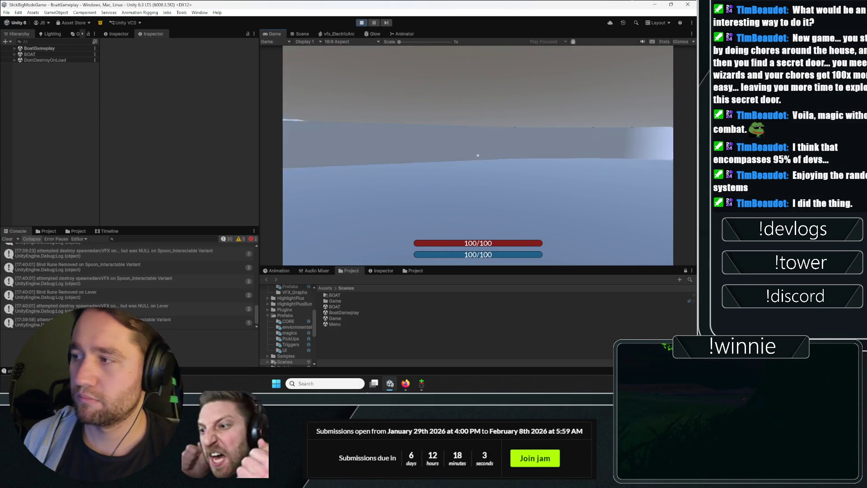
pyautogui.press('w')
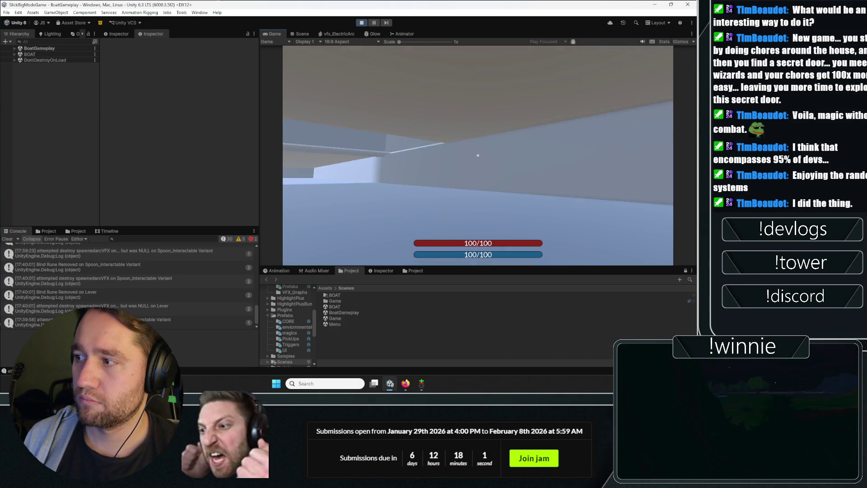
pyautogui.press('w')
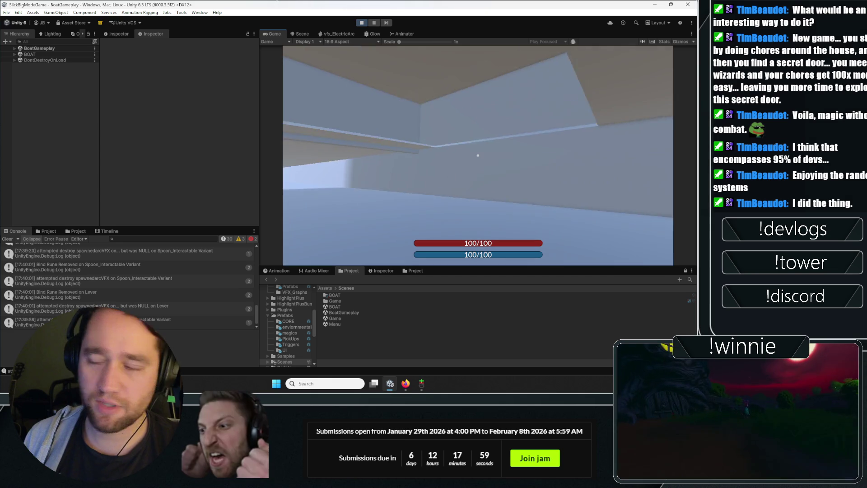
pyautogui.press('w')
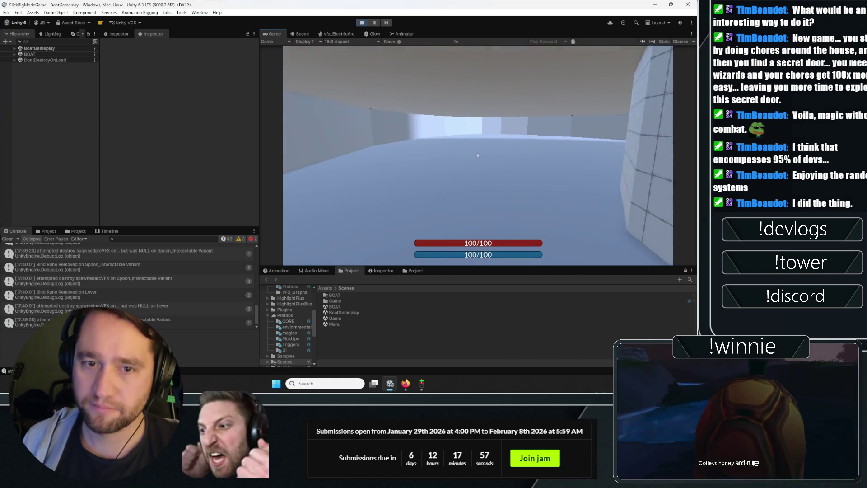
pyautogui.press('w')
pyautogui.press('Escape')
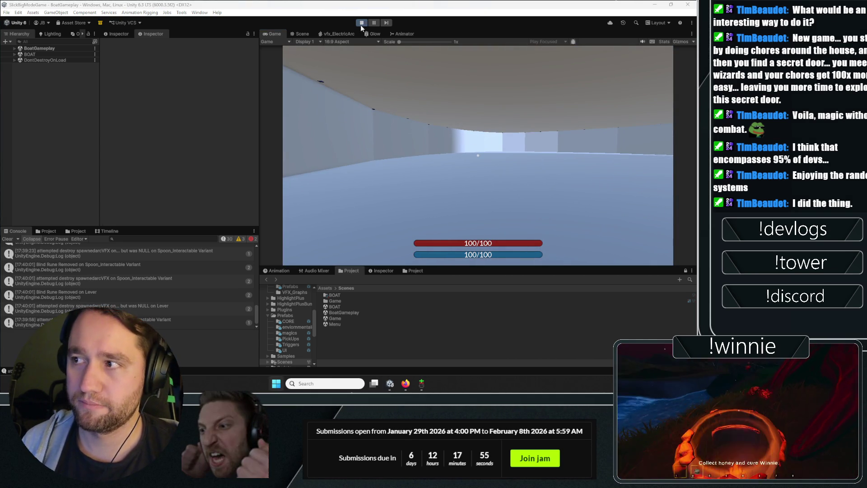
# - Stop Play mode and clear the Console log
pyautogui.click(360, 24)
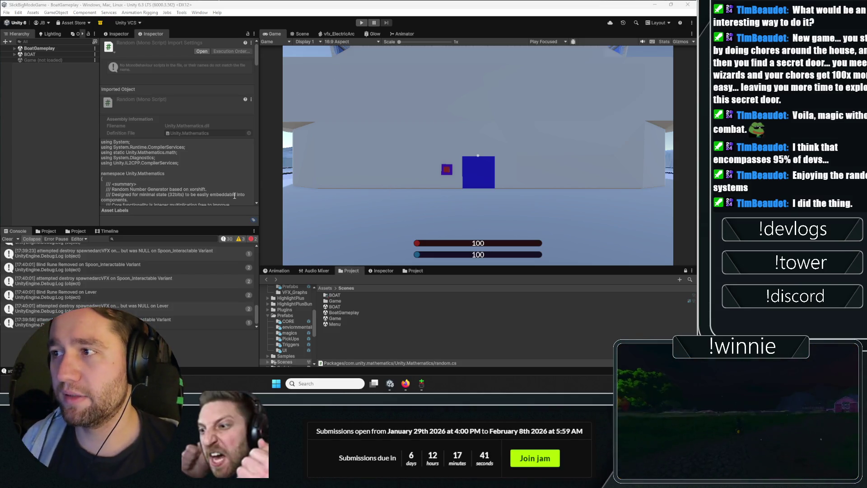
pyautogui.click(9, 167)
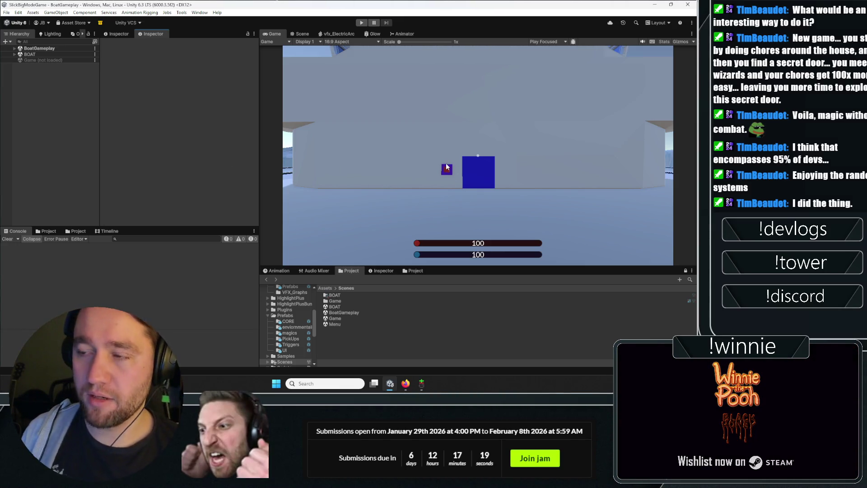
# - Orbit the Scene camera across the boat deck toward the icy cliffs, then bring up the ideas sticky note
pyautogui.hotkey('ctrl', 'p')
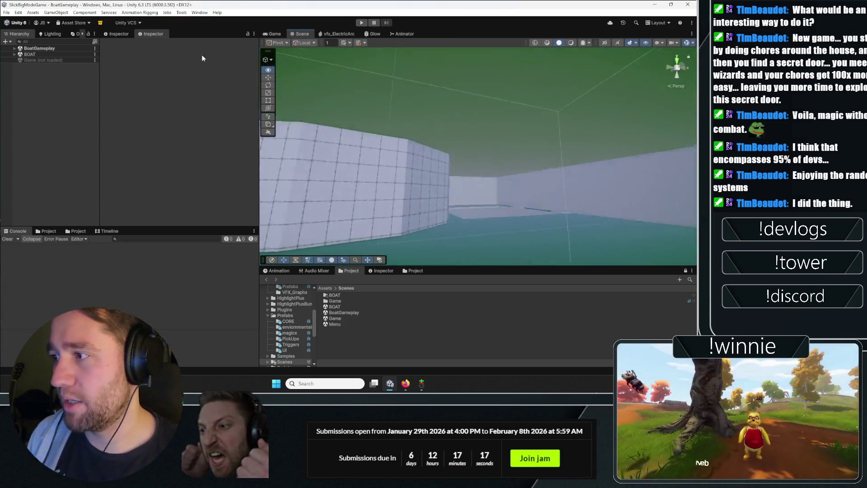
pyautogui.scroll(3, 406, 145)
pyautogui.moveTo(406, 145)
pyautogui.mouseDown()
pyautogui.moveTo(392, 151)
pyautogui.moveTo(654, 77)
pyautogui.moveTo(64, 85)
pyautogui.moveTo(149, 161)
pyautogui.moveTo(240, 134)
pyautogui.moveTo(658, 101)
pyautogui.moveTo(586, 37)
pyautogui.moveTo(203, 89)
pyautogui.moveTo(40, 223)
pyautogui.moveTo(663, 117)
pyautogui.moveTo(35, 96)
pyautogui.moveTo(63, 122)
pyautogui.moveTo(387, 246)
pyautogui.moveTo(43, 247)
pyautogui.mouseUp()
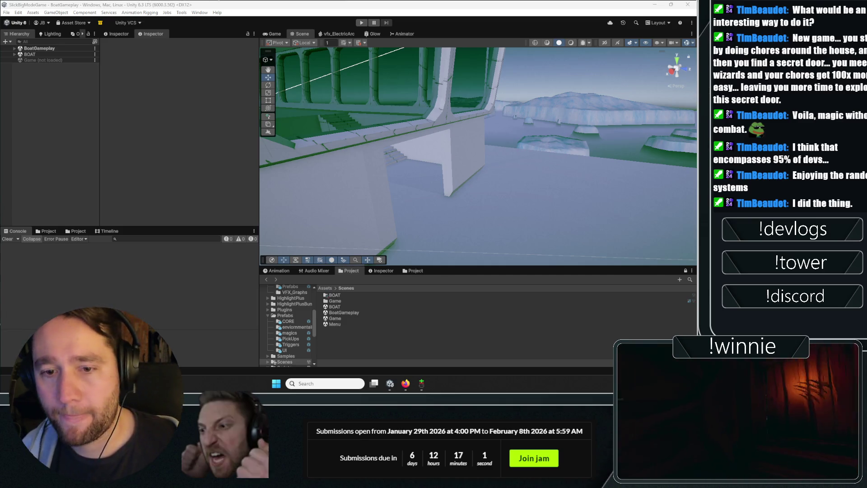
pyautogui.click(80, 137)
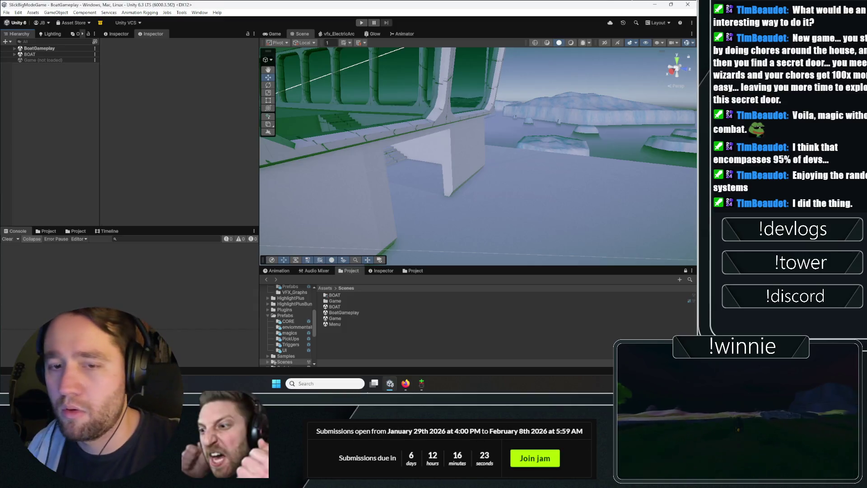
pyautogui.hotkey('alt', 'Tab')
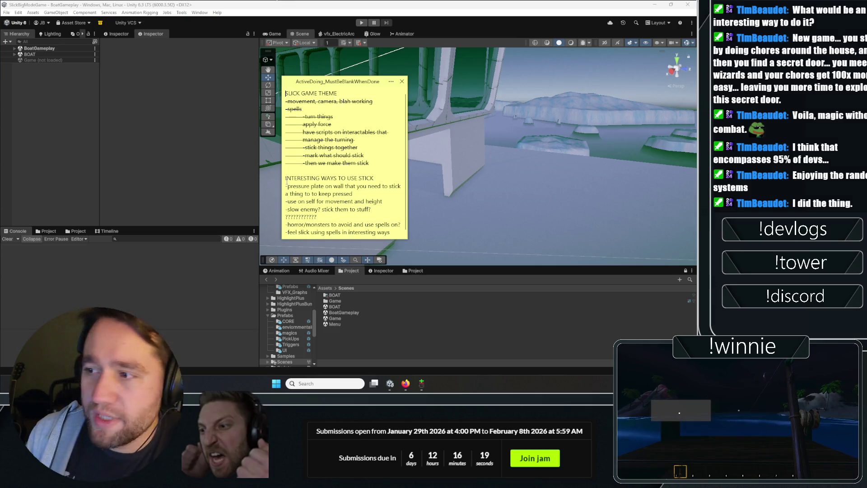
# - Review the INTERESTING WAYS TO USE STICK ideas, such as pressure plates and self-use, then start Play mode
pyautogui.moveTo(364, 201); pyautogui.dragTo(214, 186)
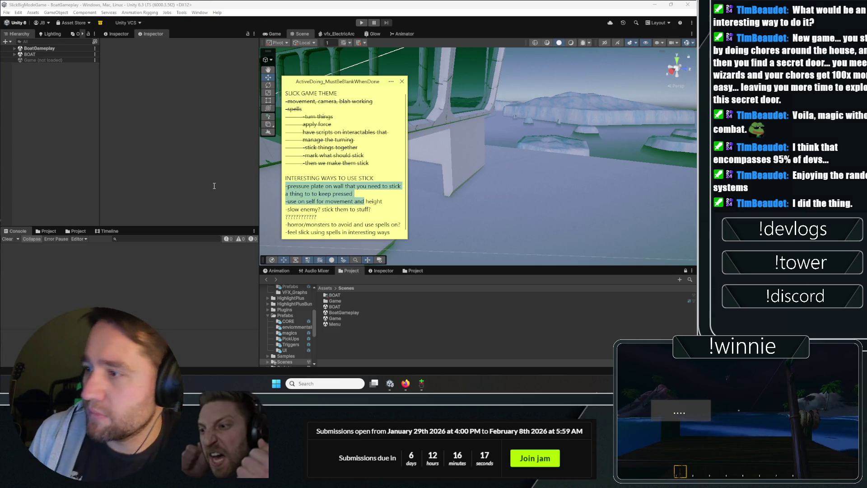
pyautogui.moveTo(383, 201); pyautogui.dragTo(259, 200)
pyautogui.moveTo(345, 209); pyautogui.dragTo(316, 186)
pyautogui.click(330, 193)
pyautogui.moveTo(333, 214)
pyautogui.mouseDown()
pyautogui.moveTo(286, 178)
pyautogui.moveTo(333, 217)
pyautogui.mouseUp()
pyautogui.click(332, 217)
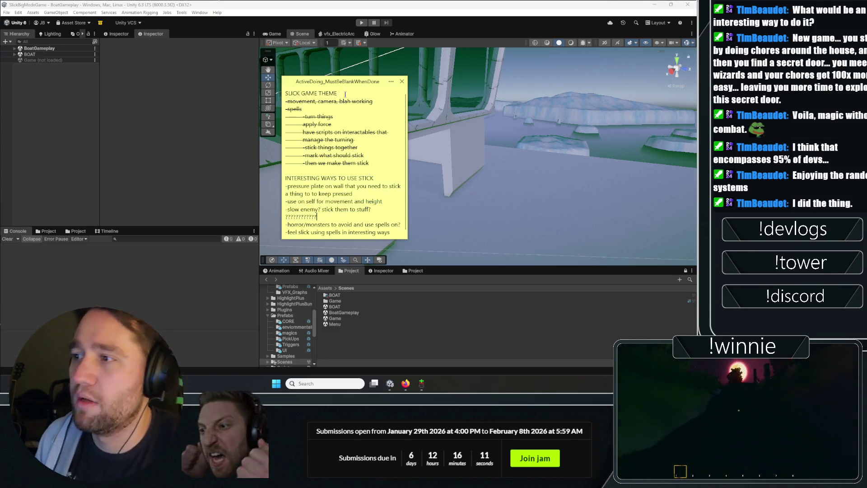
pyautogui.click(361, 23)
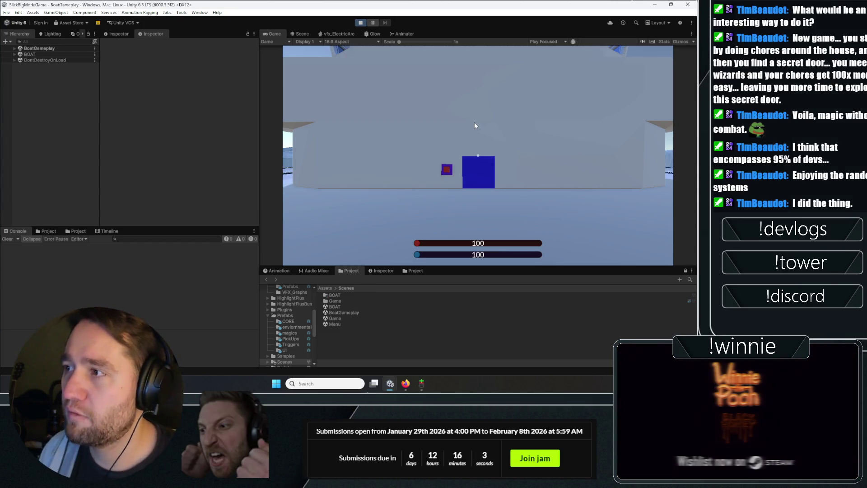
# - Test the spells in game: bind the barrel and cube, trigger spell two with R, remove the runes
pyautogui.click(474, 123)
pyautogui.press('w')
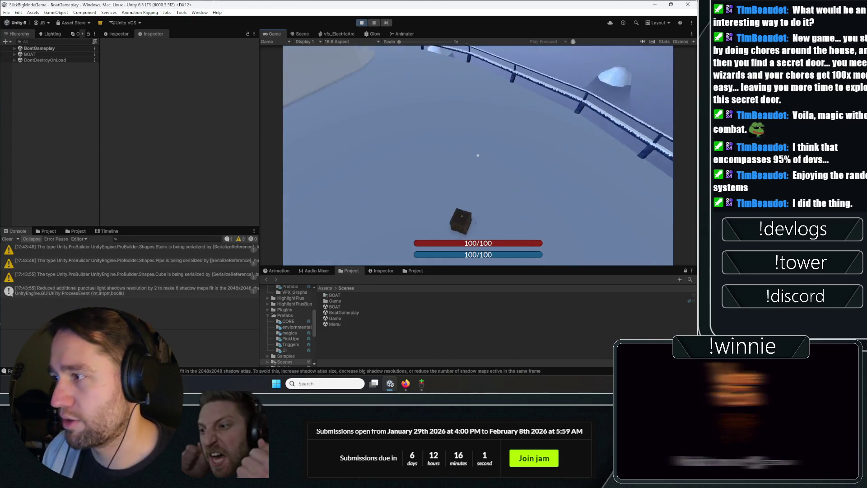
pyautogui.press('w')
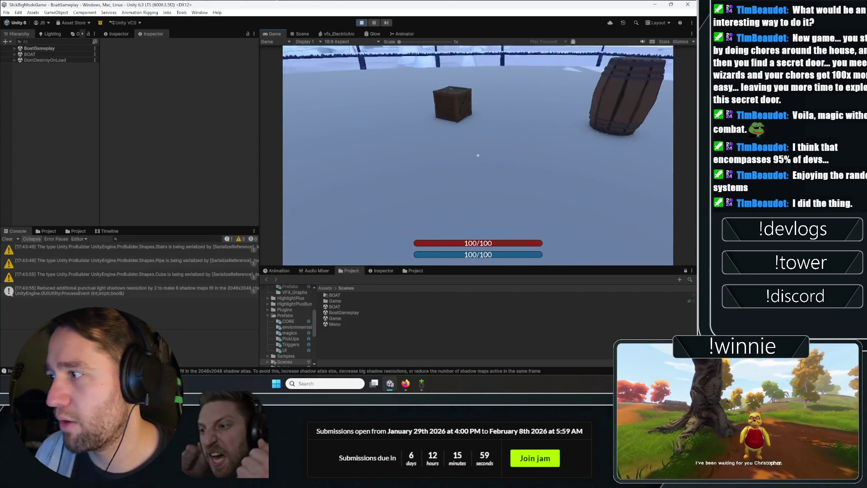
pyautogui.click(478, 155)
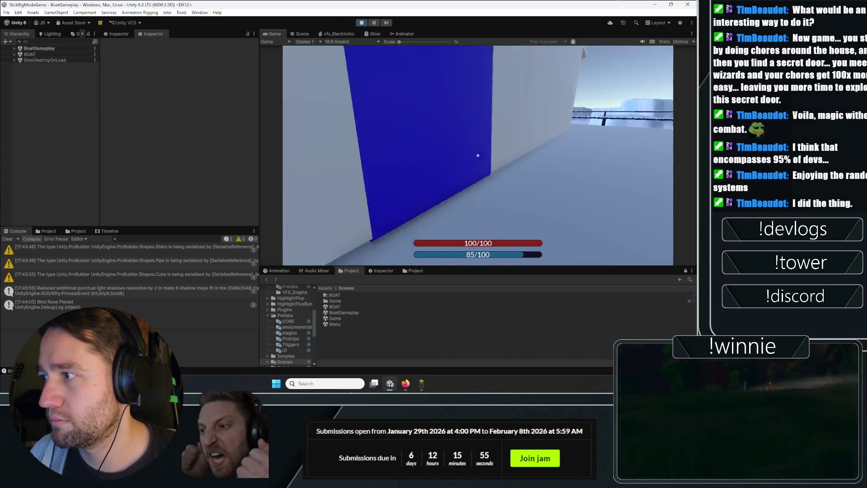
pyautogui.press('r')
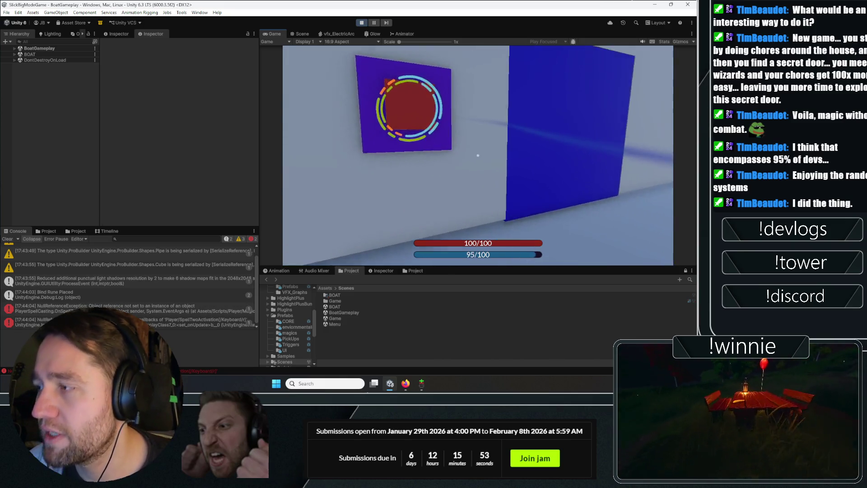
pyautogui.click(478, 155)
pyautogui.click(478, 156)
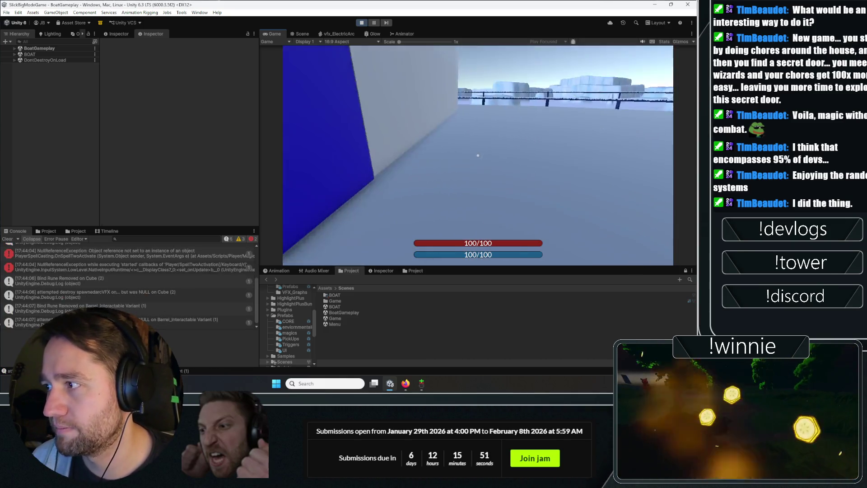
# - Stop the game, inspect the NullReferenceException stack traces, and open the failing code line
pyautogui.click(99, 253)
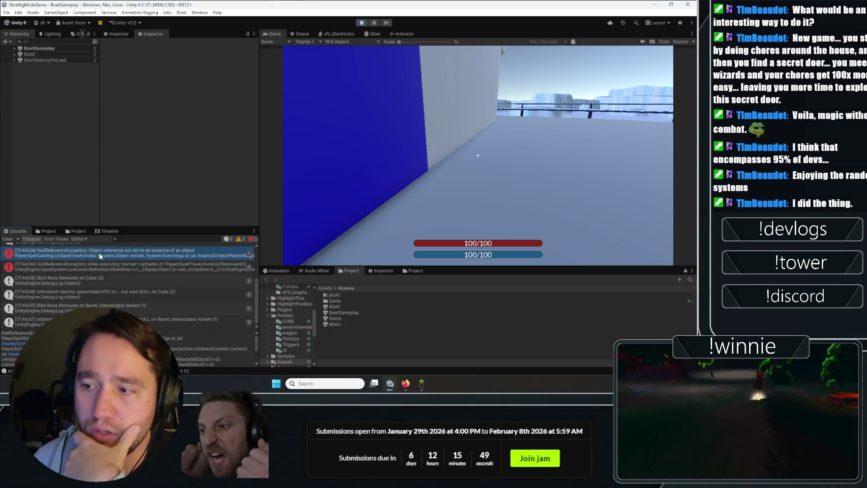
pyautogui.click(361, 22)
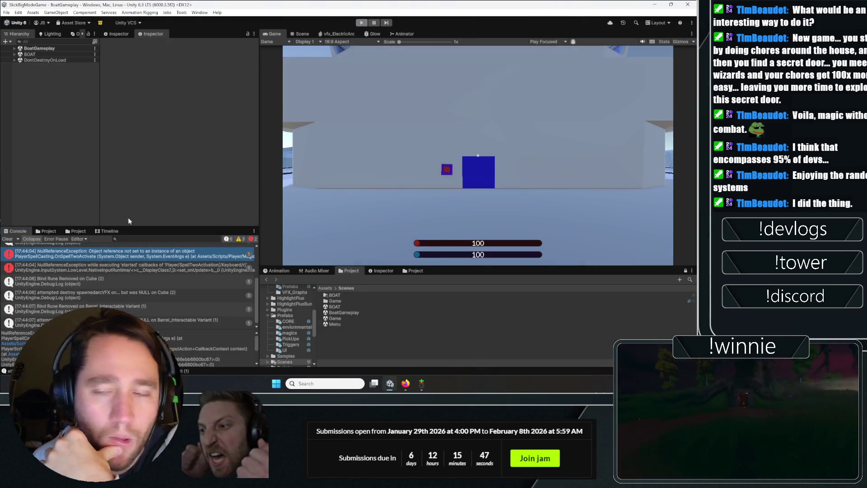
pyautogui.click(104, 267)
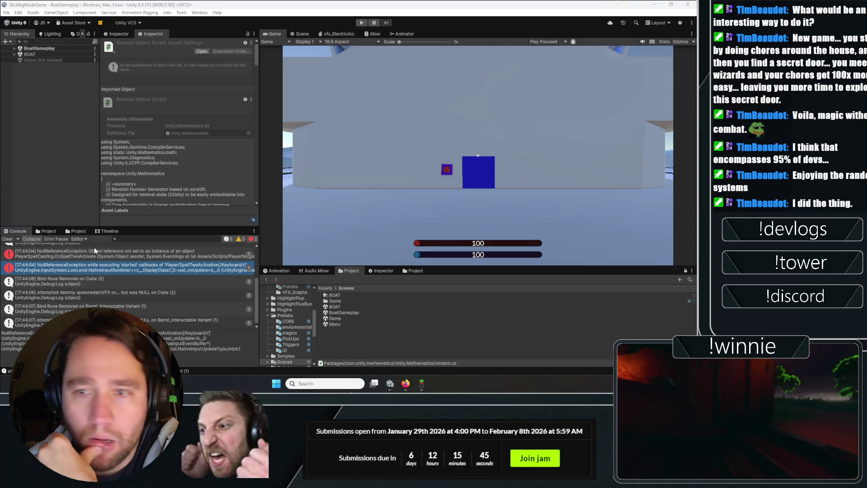
pyautogui.click(80, 253)
pyautogui.doubleClick(81, 253)
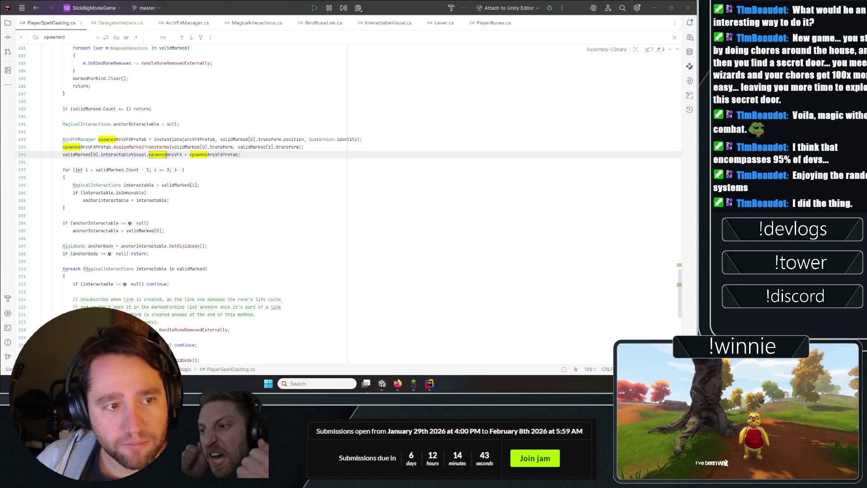
# - Clear Unity's Console errors and return to PlayerSpellCasting.cs in Rider
pyautogui.hotkey('alt', 'Tab')
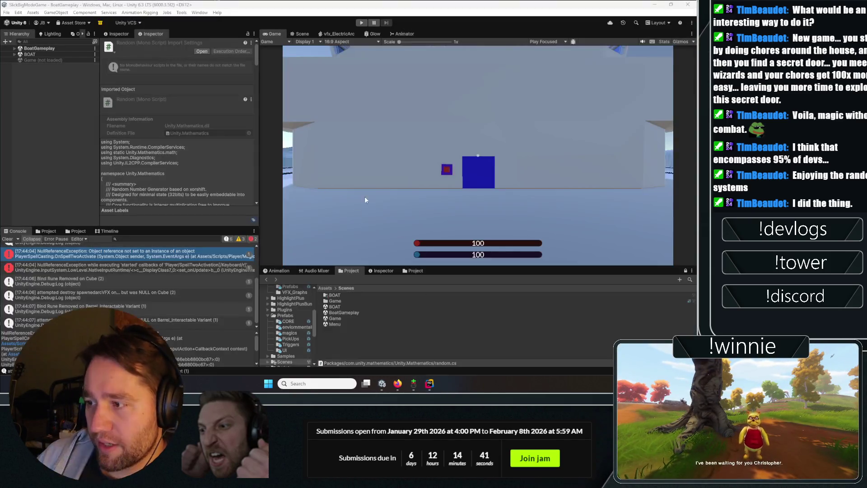
pyautogui.click(9, 239)
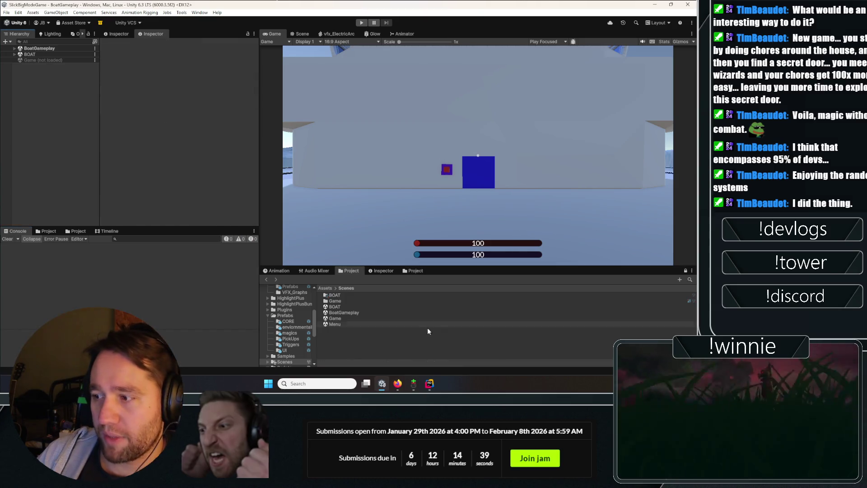
pyautogui.click(430, 383)
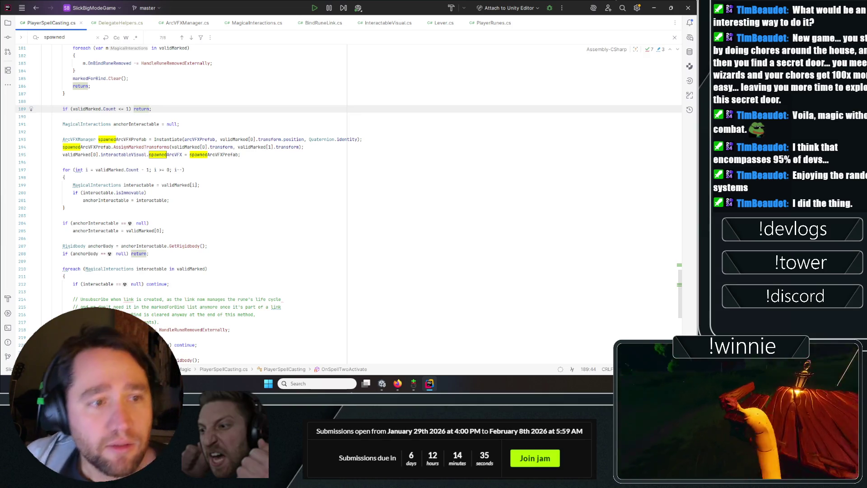
# - Review the early return at line 186 of PlayerSpellCasting.cs, scroll to the top, and switch back to Unity
pyautogui.hotkey('alt', 'Tab')
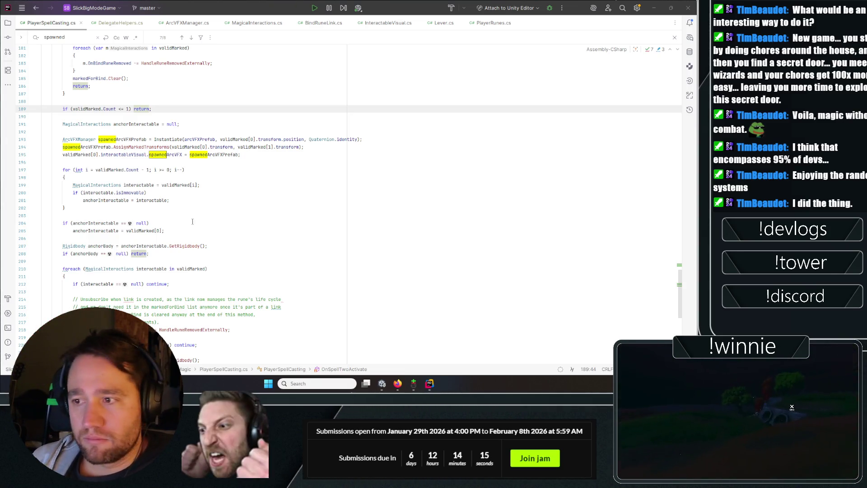
pyautogui.click(246, 84)
pyautogui.moveTo(683, 276); pyautogui.dragTo(665, 38)
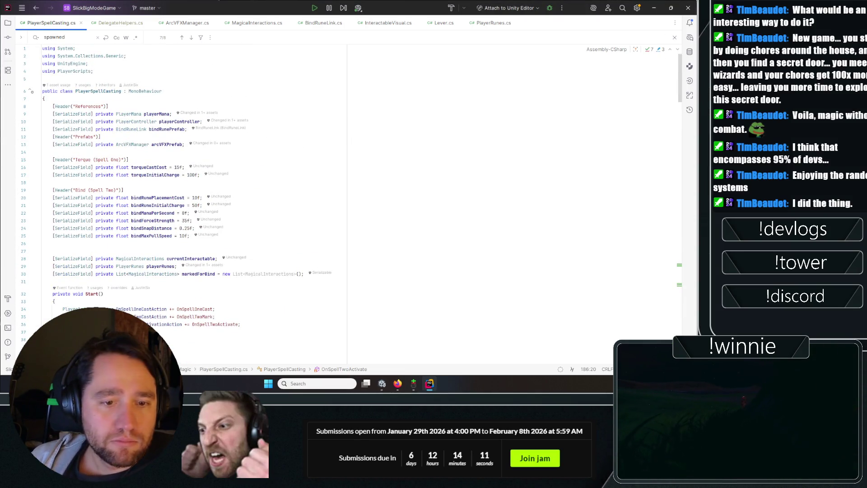
pyautogui.hotkey('alt', 'Tab')
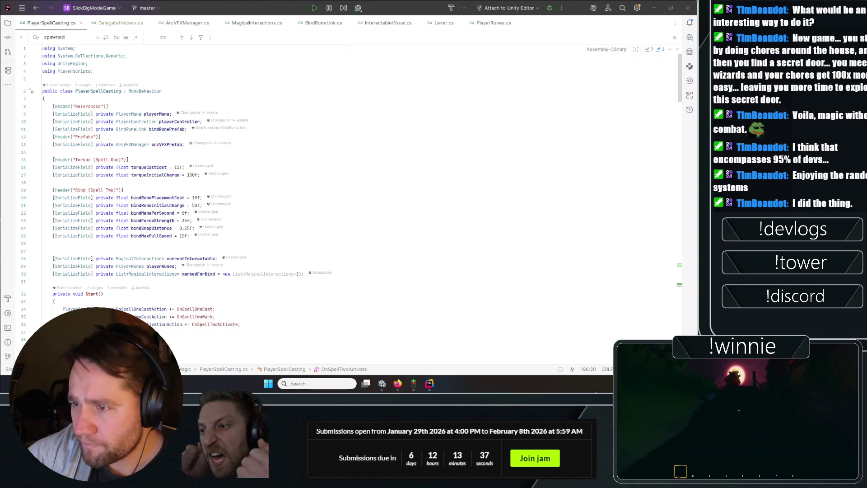
pyautogui.click(382, 383)
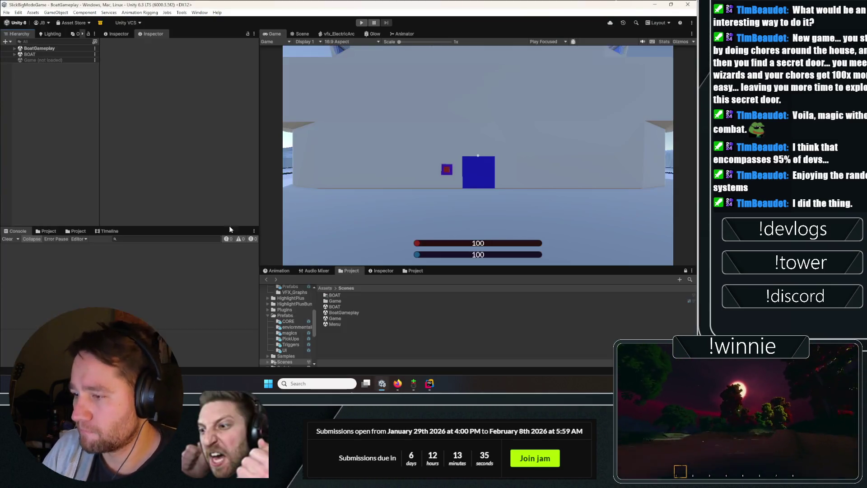
# - Replay the game, place two bind runes, cast the link spell with R, pause, and open the erroring line
pyautogui.click(361, 22)
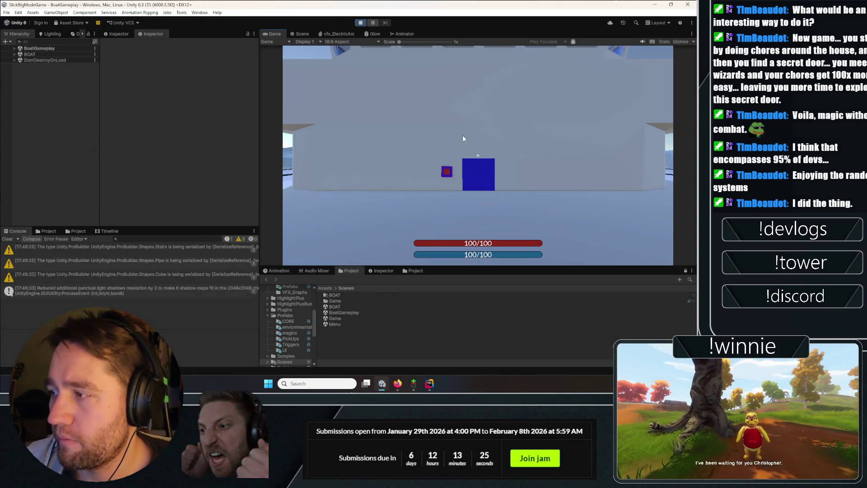
pyautogui.click(343, 212)
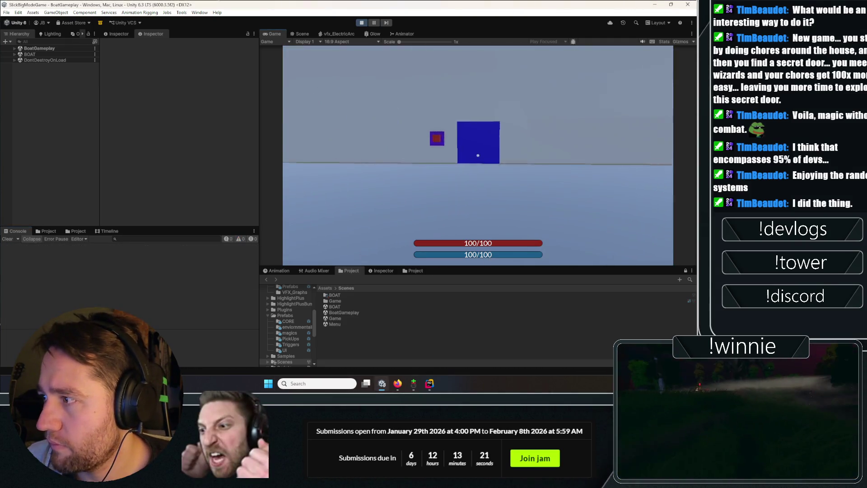
pyautogui.click(478, 155)
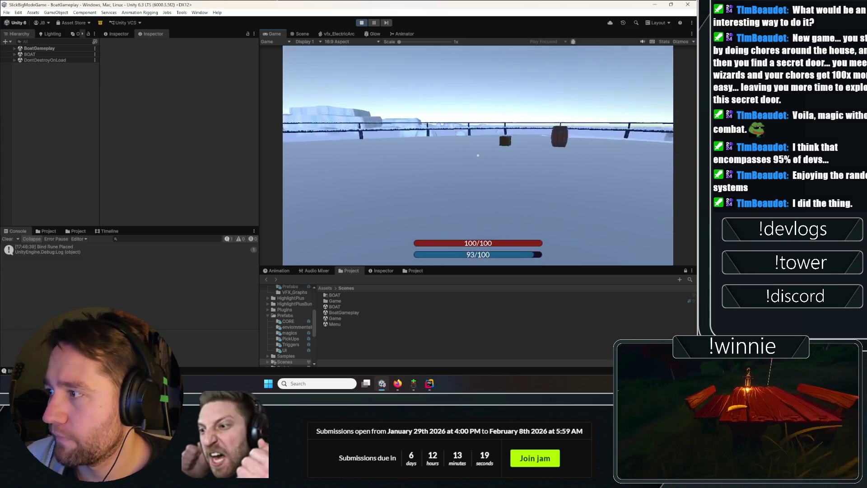
pyautogui.click(477, 155)
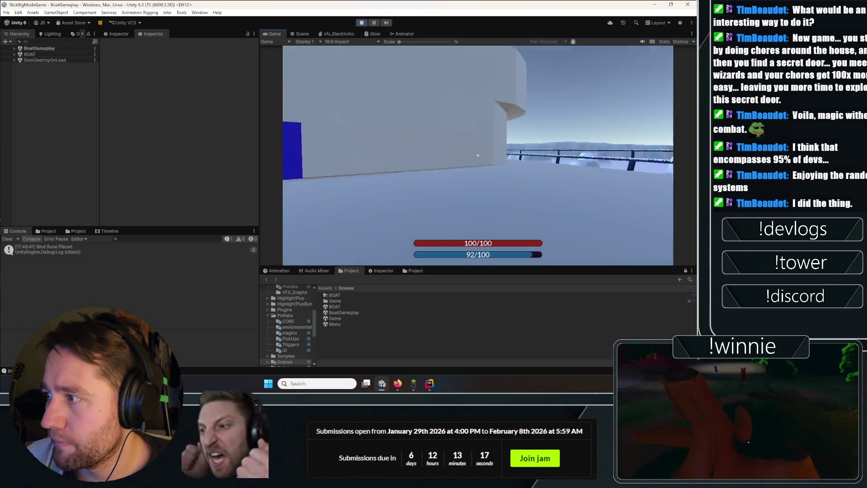
pyautogui.press('r')
pyautogui.press('Escape')
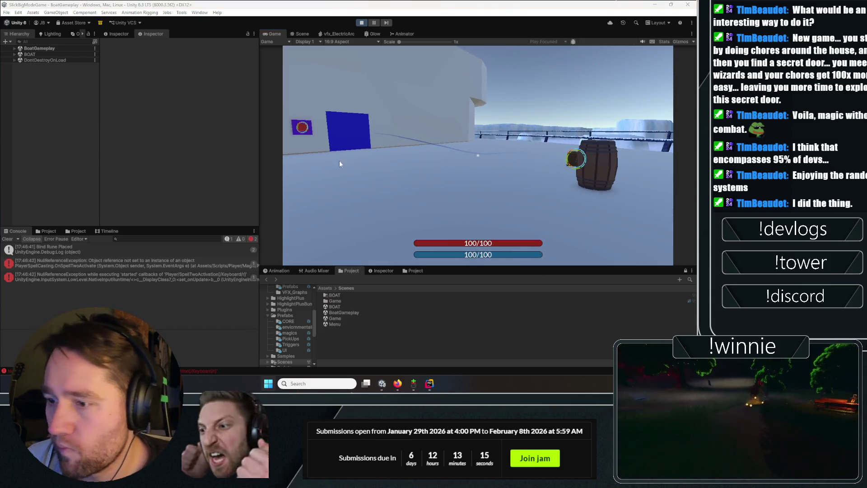
pyautogui.click(373, 23)
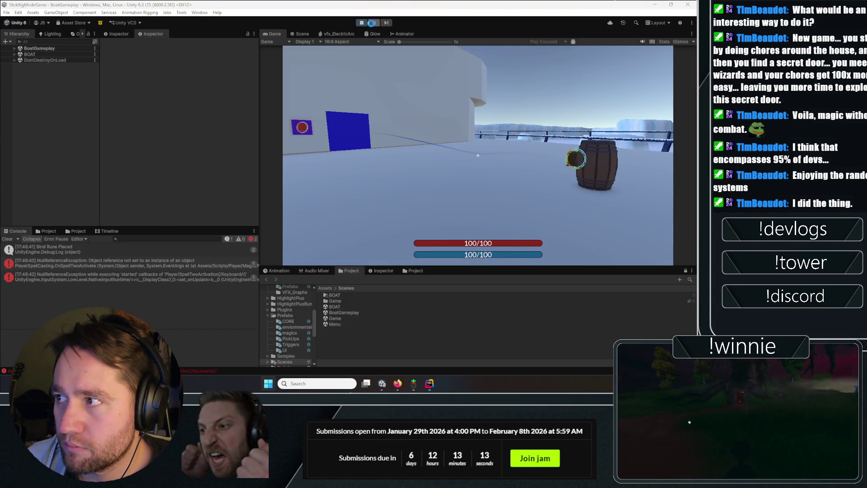
pyautogui.doubleClick(107, 261)
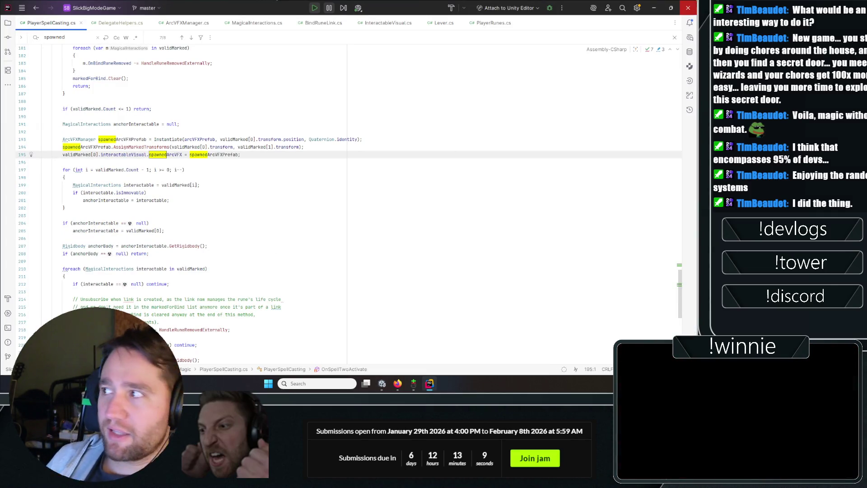
# - Check the DelegateHelpers.cs and PlayerSpellCasting.cs error sources, enlarge the Console stack-trace pane, and stop Play mode
pyautogui.click(668, 9)
pyautogui.click(650, 8)
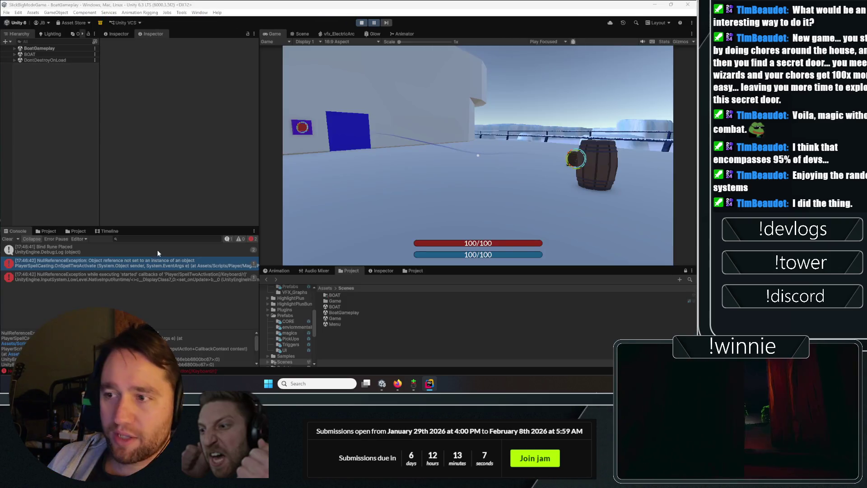
pyautogui.doubleClick(105, 274)
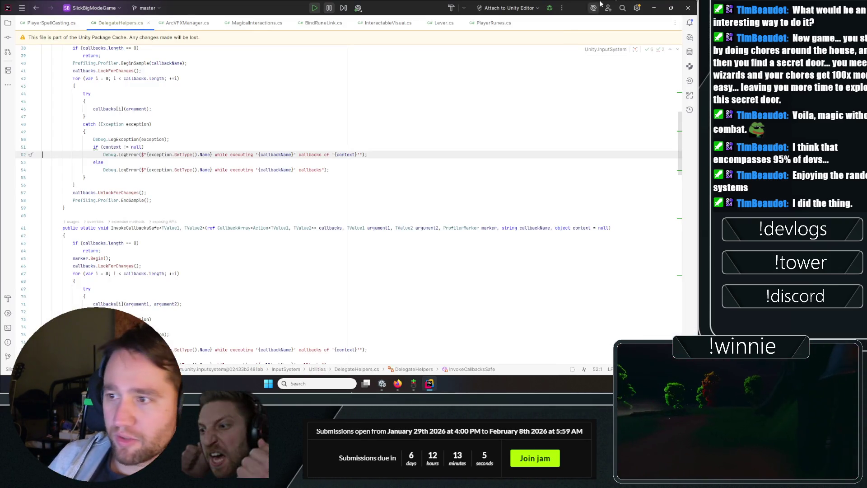
pyautogui.click(652, 8)
pyautogui.doubleClick(100, 268)
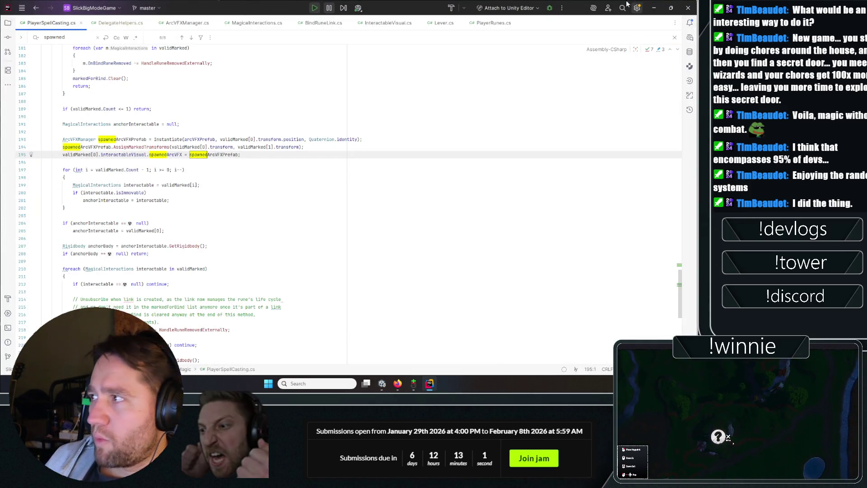
pyautogui.click(653, 7)
pyautogui.moveTo(90, 330); pyautogui.dragTo(90, 270)
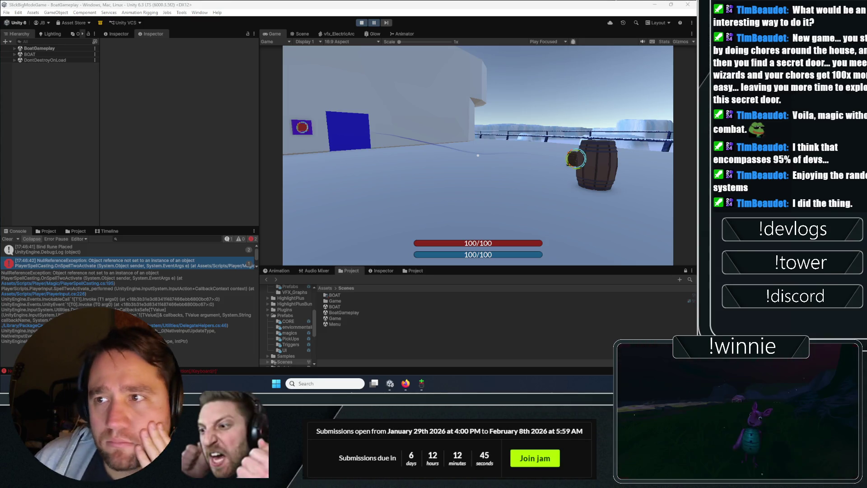
pyautogui.click(361, 22)
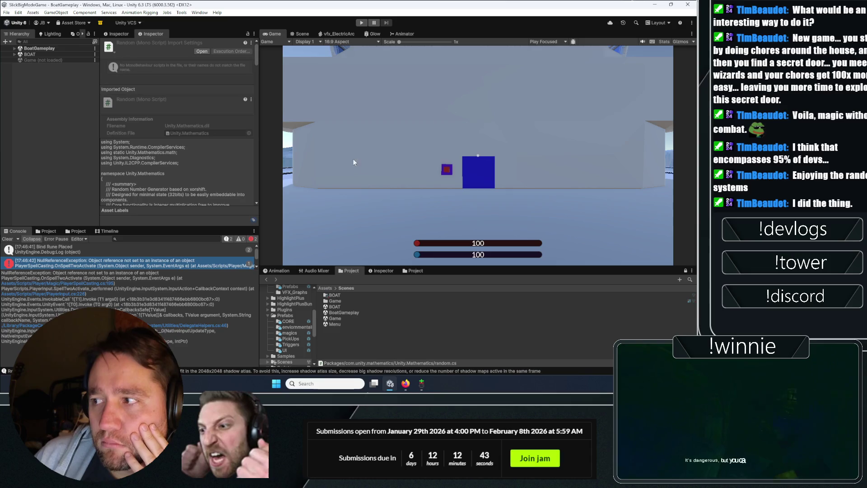
# - Orbit the Scene view to the lever wall and select the EpicLever
pyautogui.moveTo(433, 183)
pyautogui.mouseDown()
pyautogui.moveTo(405, 226)
pyautogui.moveTo(456, 163)
pyautogui.mouseUp()
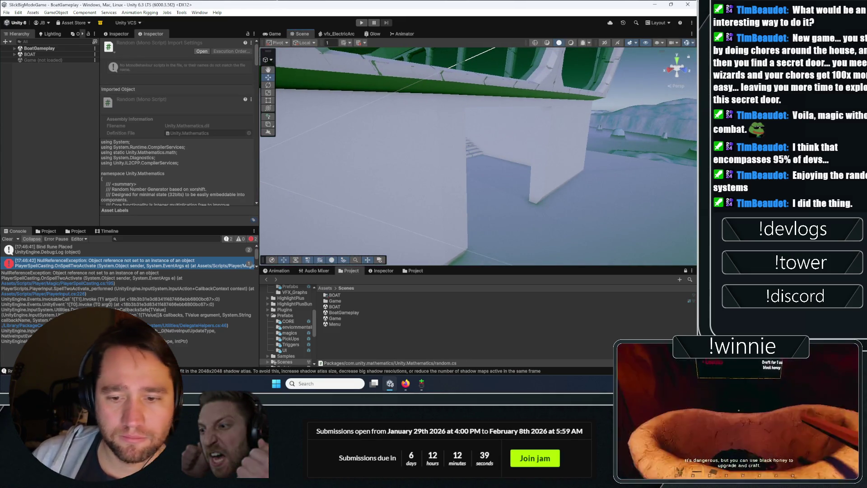
pyautogui.moveTo(462, 145)
pyautogui.mouseDown()
pyautogui.moveTo(349, 190)
pyautogui.moveTo(339, 183)
pyautogui.moveTo(468, 190)
pyautogui.moveTo(318, 216)
pyautogui.moveTo(598, 172)
pyautogui.moveTo(58, 146)
pyautogui.moveTo(137, 119)
pyautogui.moveTo(124, 163)
pyautogui.moveTo(118, 153)
pyautogui.moveTo(215, 126)
pyautogui.moveTo(229, 136)
pyautogui.moveTo(383, 103)
pyautogui.moveTo(411, 106)
pyautogui.moveTo(364, 124)
pyautogui.moveTo(457, 91)
pyautogui.moveTo(633, 108)
pyautogui.moveTo(492, 108)
pyautogui.moveTo(316, 129)
pyautogui.mouseUp()
pyautogui.click(452, 158)
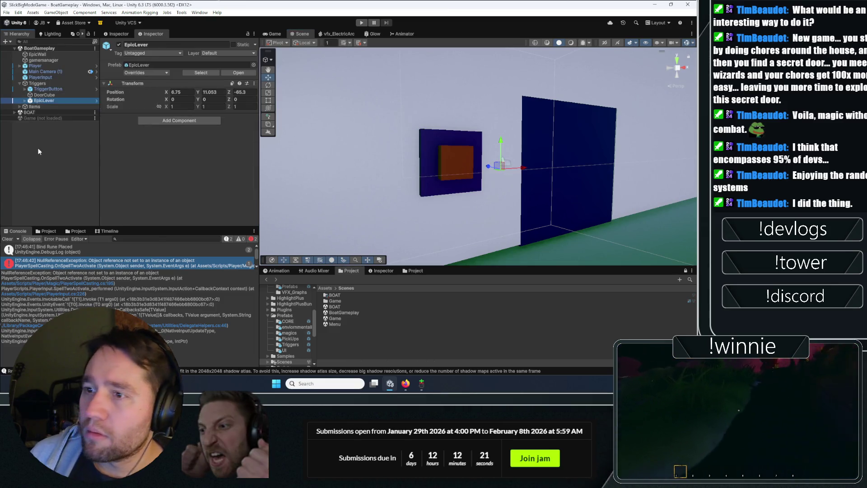
pyautogui.rightClick(39, 101)
pyautogui.click(14, 142)
# - Expand EpicLever and TriggerButton in the Hierarchy, select the Lever child, and open the EpicLever prefab
pyautogui.click(48, 89)
pyautogui.click(52, 100)
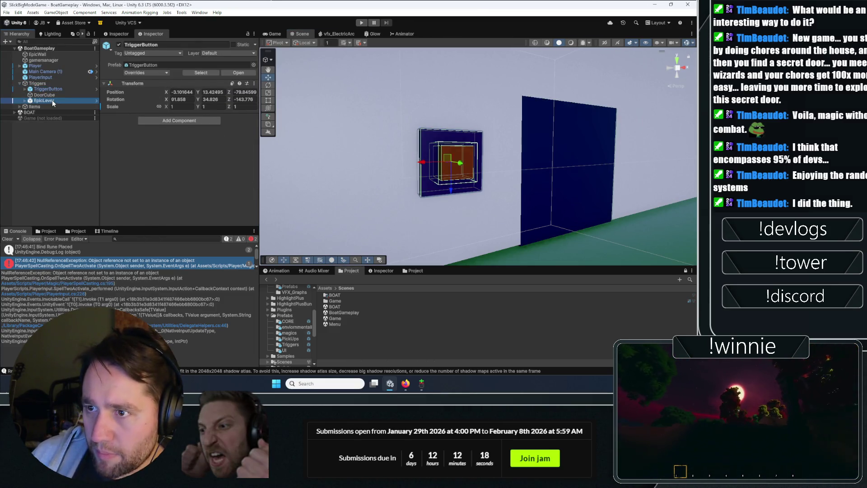
pyautogui.click(25, 101)
pyautogui.click(31, 89)
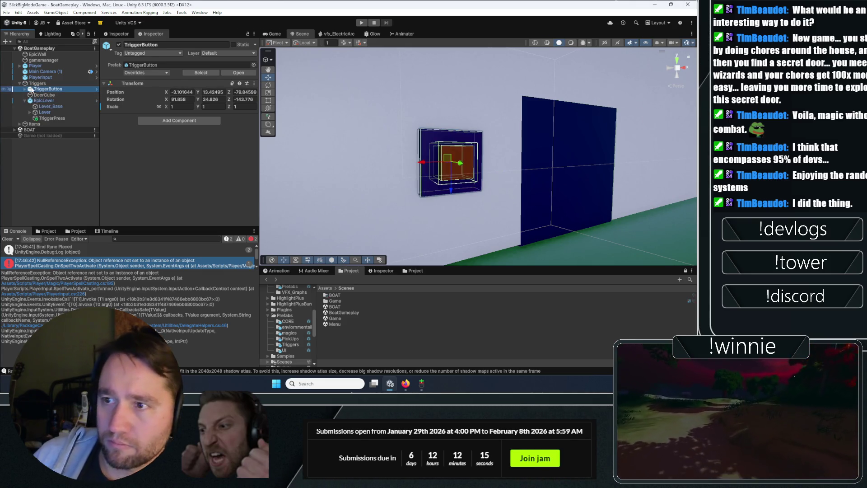
pyautogui.click(26, 89)
pyautogui.click(48, 130)
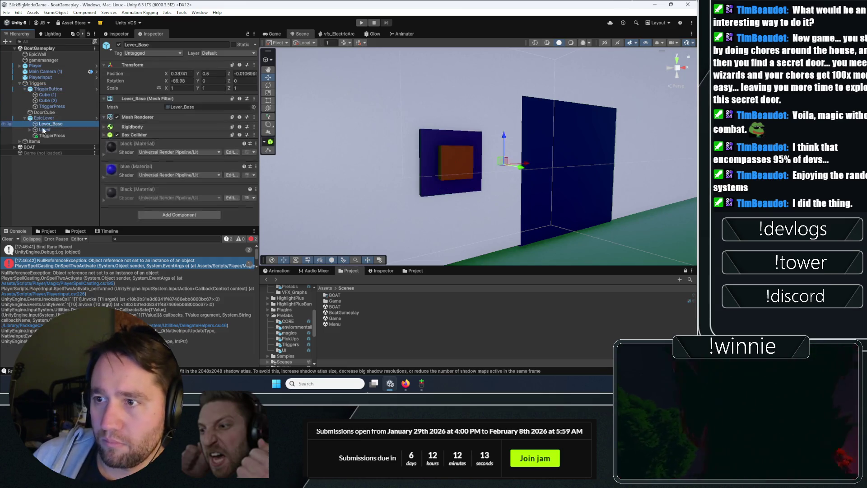
pyautogui.scroll(-10, 142, 126)
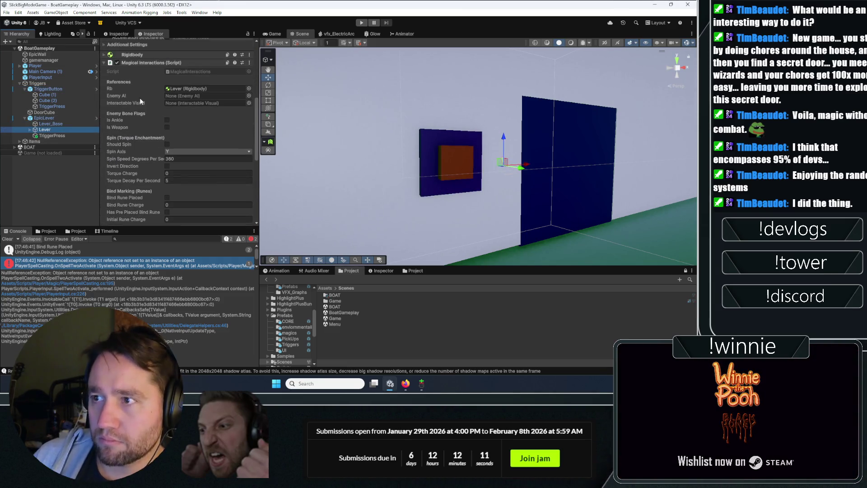
pyautogui.click(44, 118)
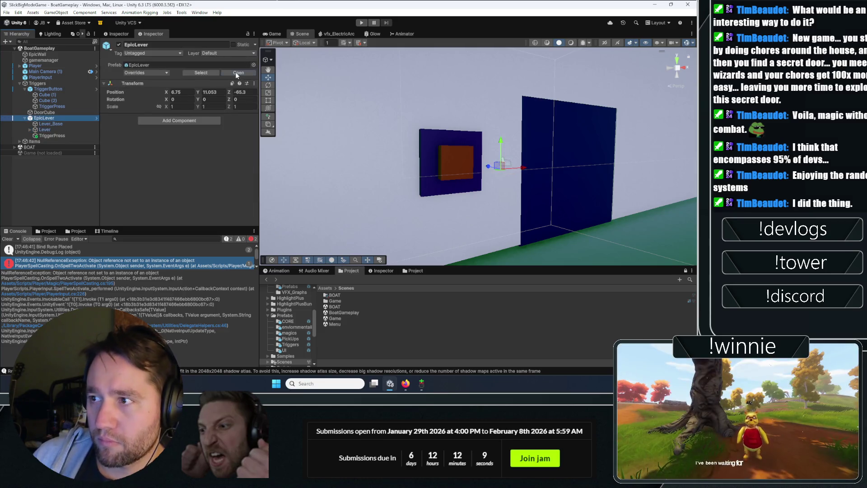
pyautogui.click(96, 118)
# - Exit the Lever prefab and save its changes
pyautogui.click(56, 75)
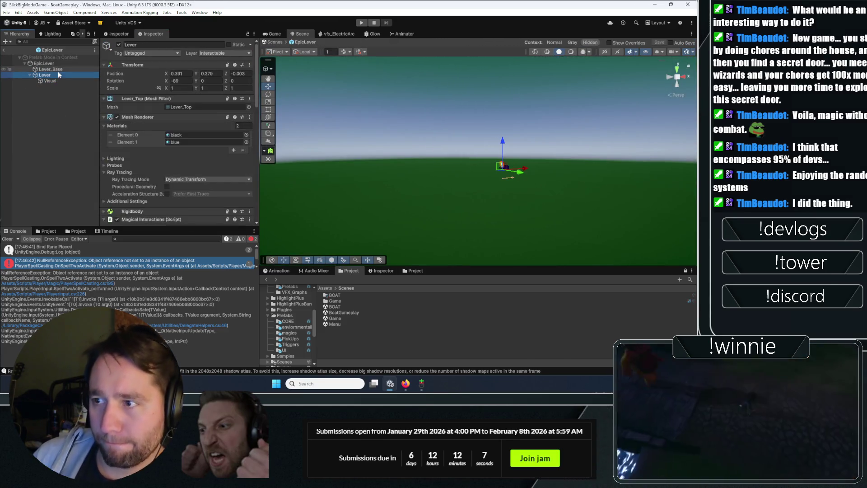
pyautogui.scroll(-10, 181, 156)
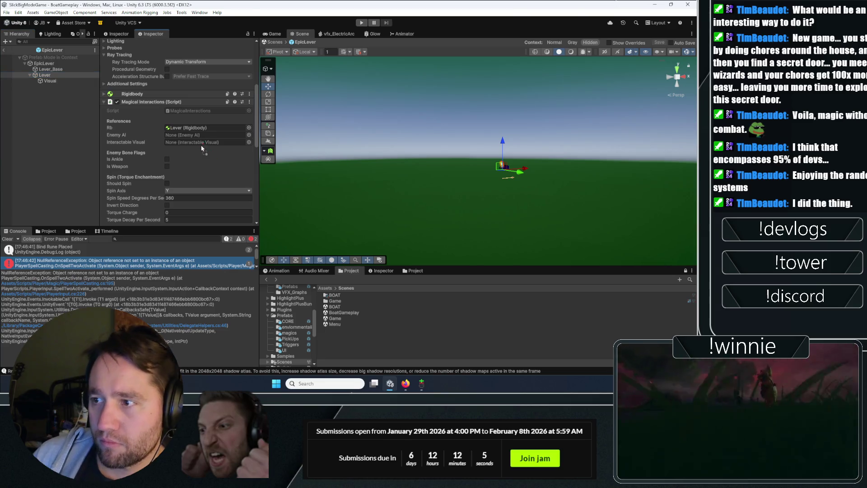
pyautogui.click(4, 49)
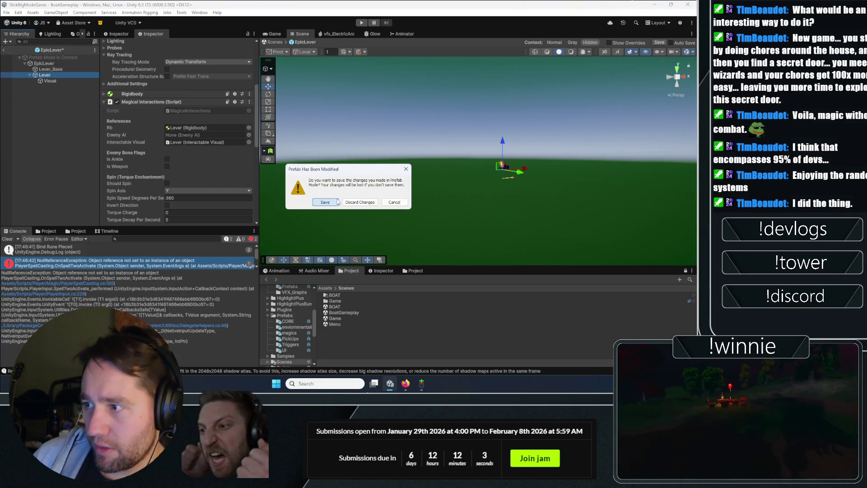
pyautogui.click(337, 201)
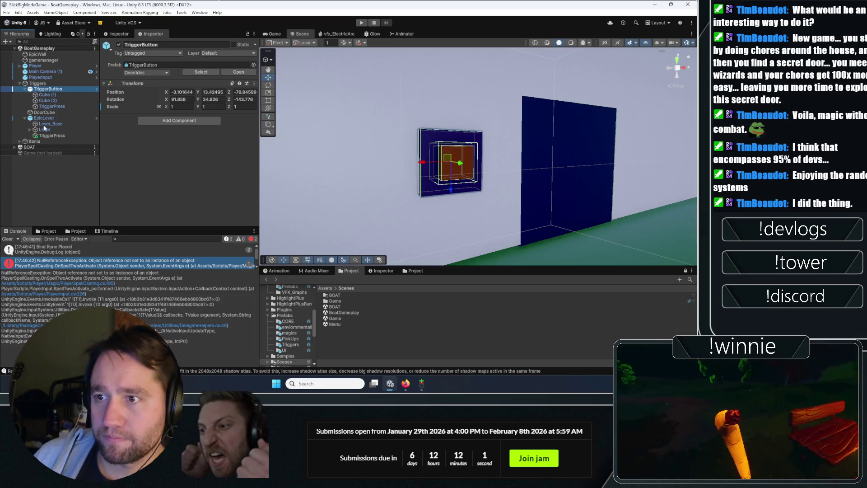
# - In the TriggerButton prefab, rename Cube (2) to MagicalInteractCube
pyautogui.doubleClick(50, 89)
pyautogui.click(63, 81)
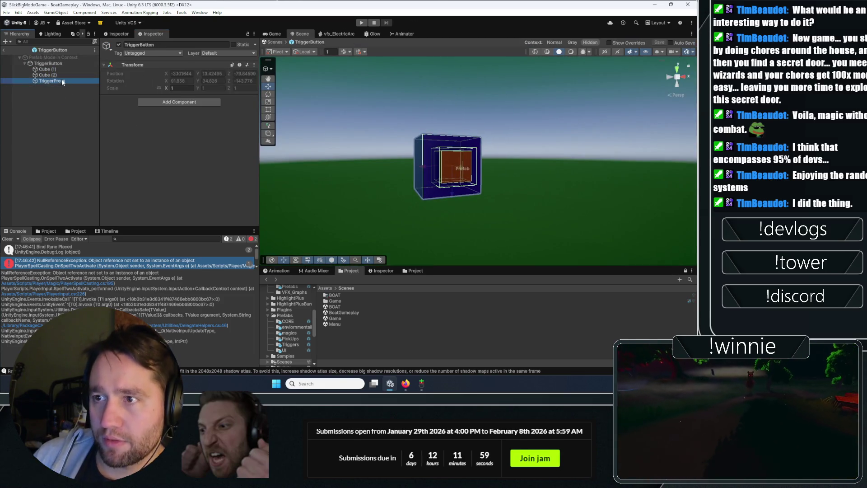
pyautogui.scroll(-3, 123, 123)
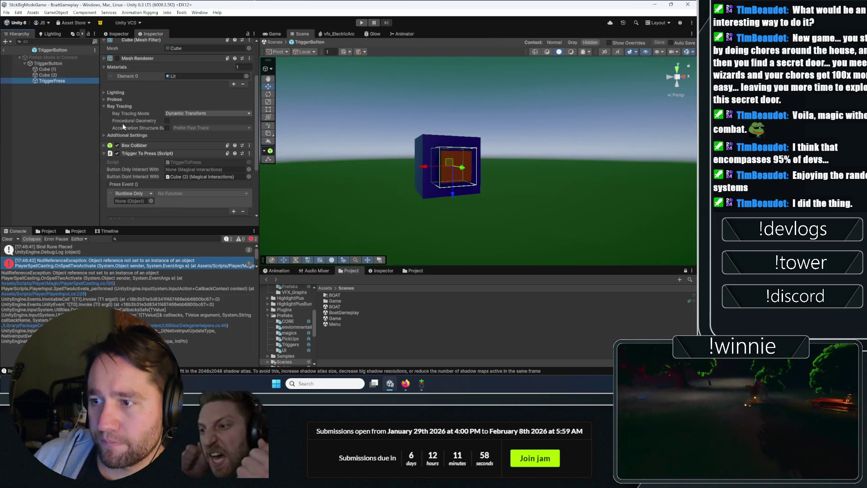
pyautogui.click(52, 75)
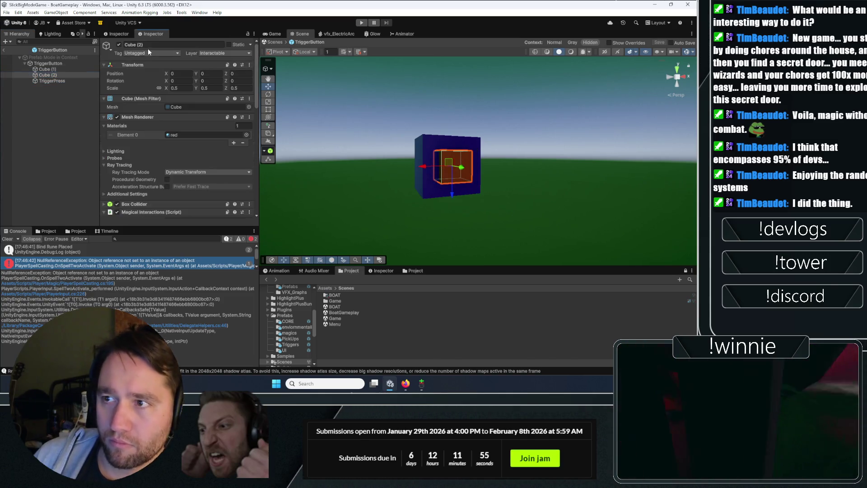
pyautogui.click(160, 44)
pyautogui.write('MagicalInteract')
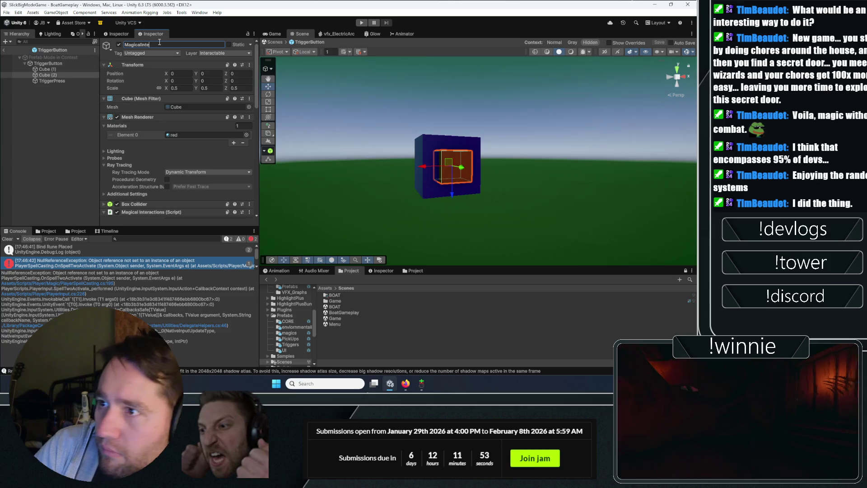
pyautogui.write('Cube')
pyautogui.press('Return')
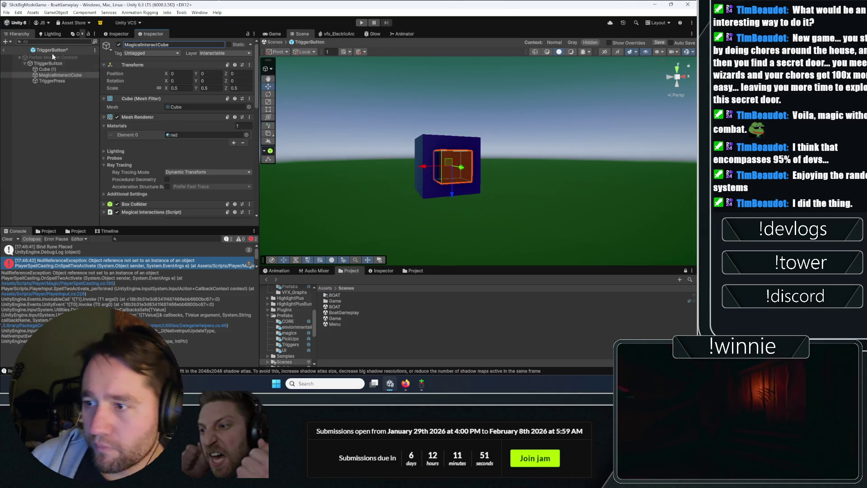
# - Assign MagicalInteractCube's Rigidbody to the Rb field, then exit and save TriggerButton
pyautogui.scroll(-4, 107, 136)
pyautogui.moveTo(68, 76); pyautogui.dragTo(185, 164)
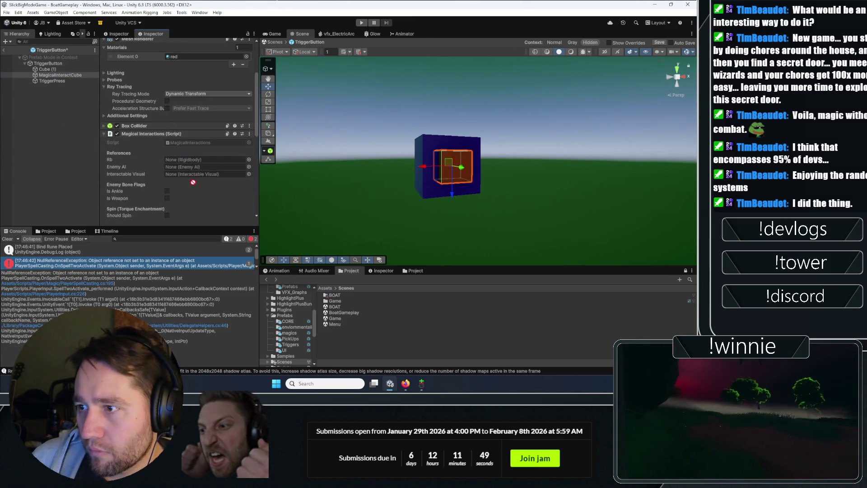
pyautogui.moveTo(56, 74); pyautogui.dragTo(190, 160)
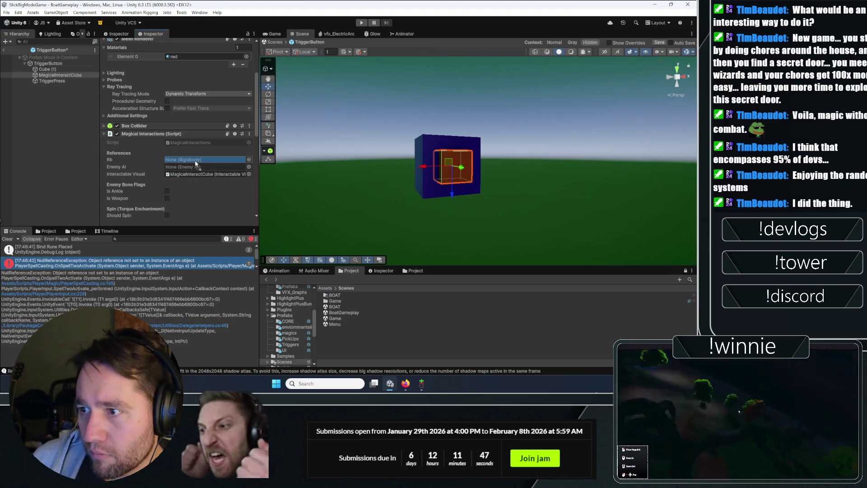
pyautogui.hotkey('ctrl', 'p')
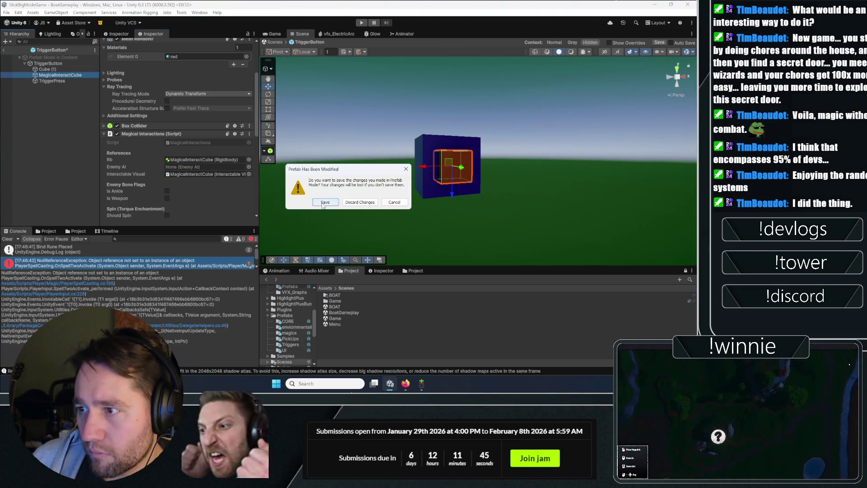
pyautogui.click(325, 201)
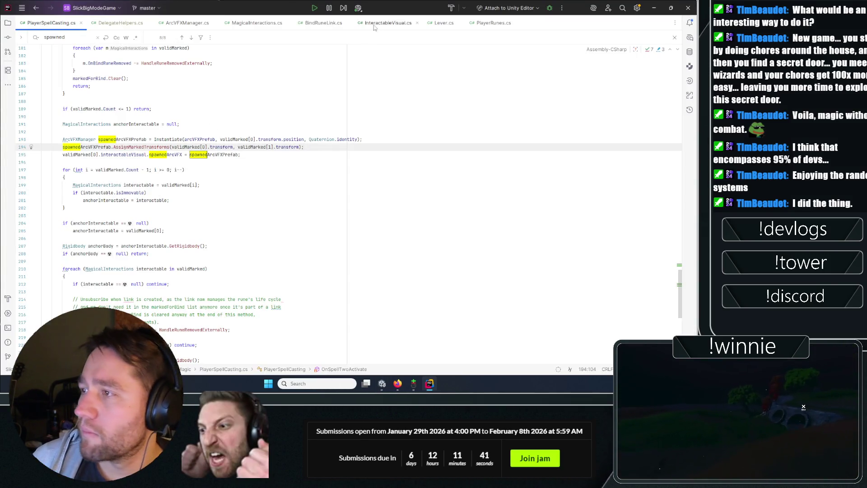
# - In MagicalInteractions.cs, locate the interactableVisual usages in Start()
pyautogui.click(240, 23)
pyautogui.click(175, 157)
pyautogui.hotkey('shift', 'F3')
pyautogui.scroll(-10, 156, 304)
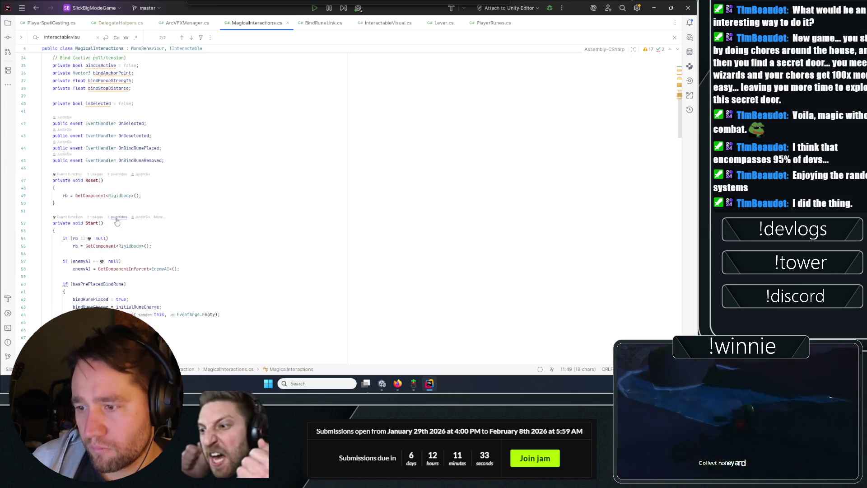
# - Add an if (interactableVisual == null) block with the suggested assignment after line 55
pyautogui.click(90, 180)
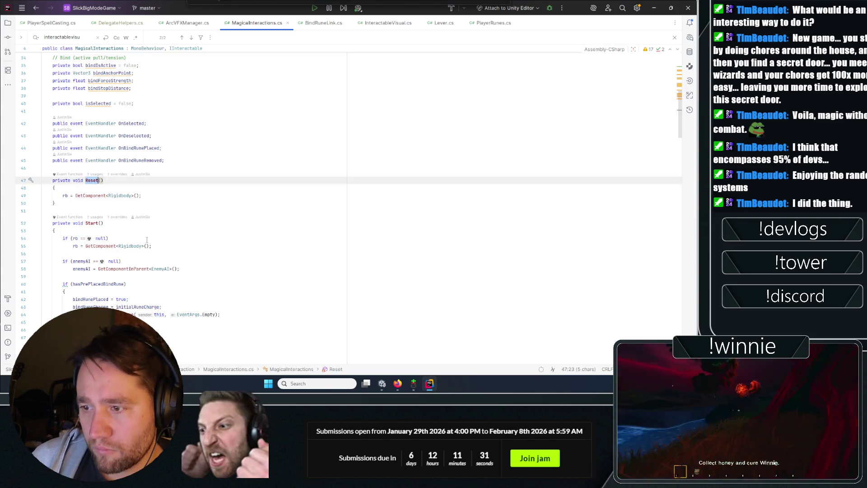
pyautogui.click(228, 246)
pyautogui.press('Return')
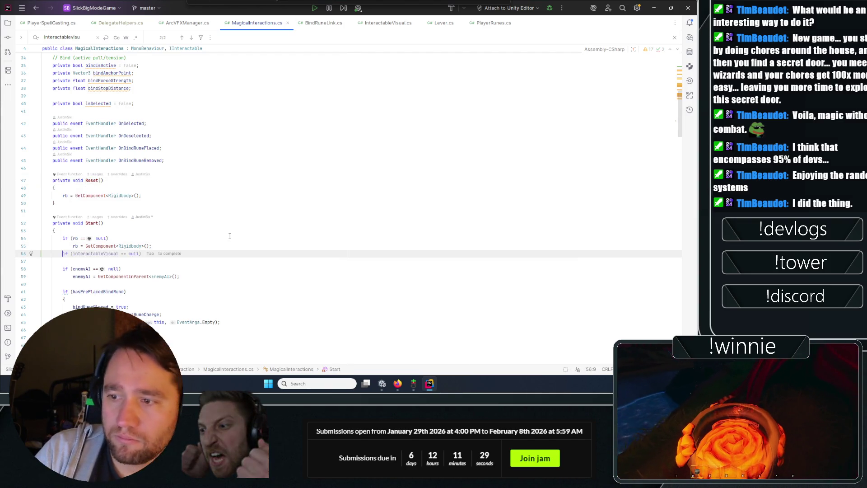
pyautogui.write('if(')
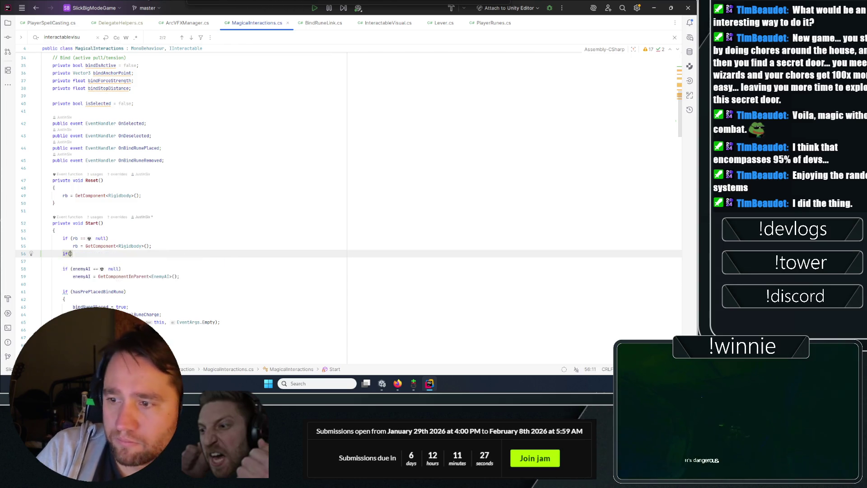
pyautogui.press('Tab')
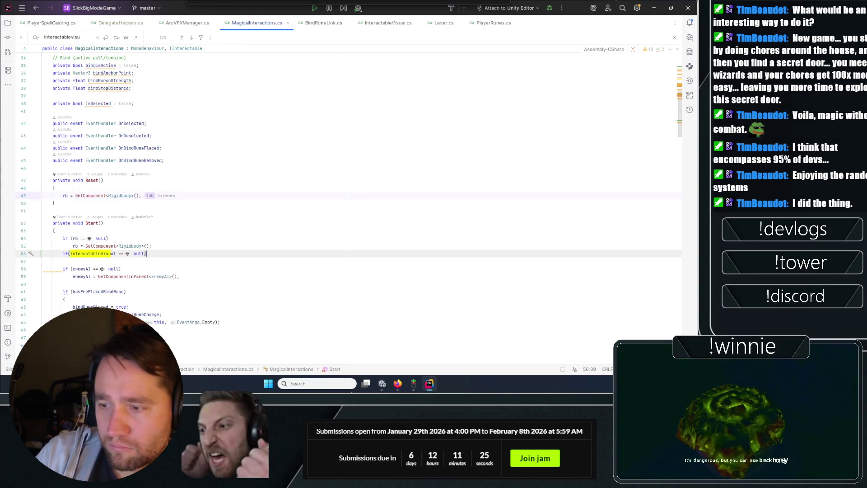
pyautogui.hotkey('ctrl', 'shift', 'Return')
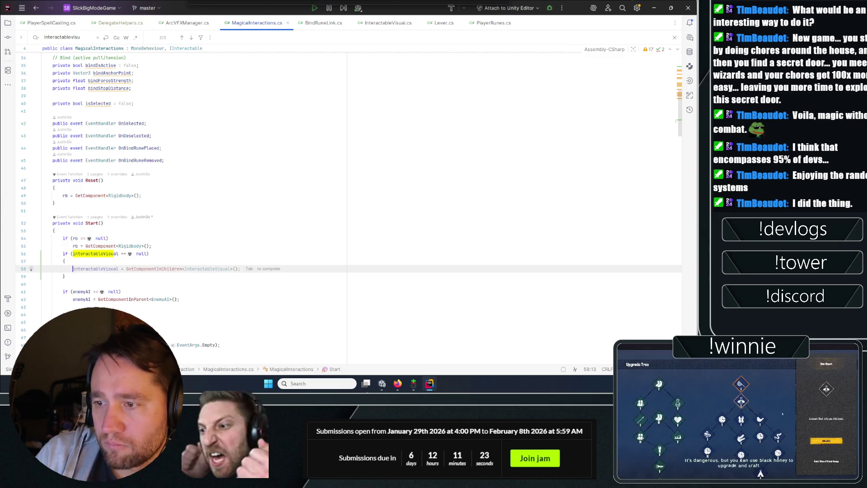
pyautogui.click(117, 223)
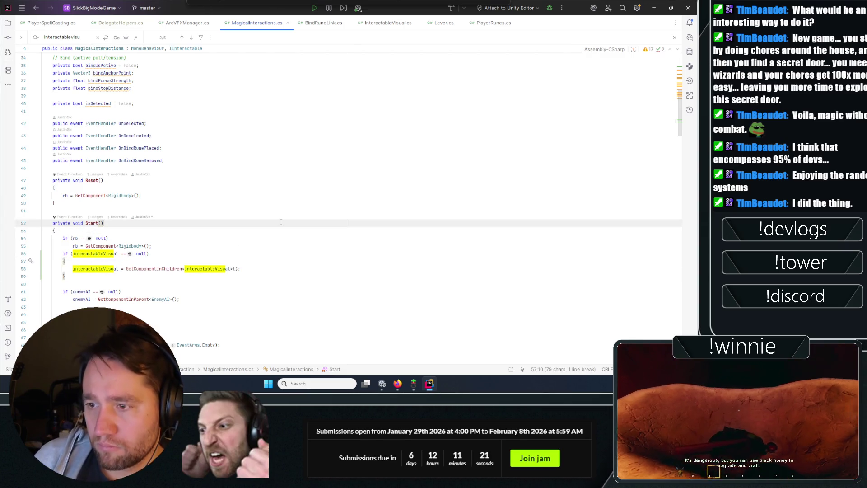
pyautogui.click(271, 257)
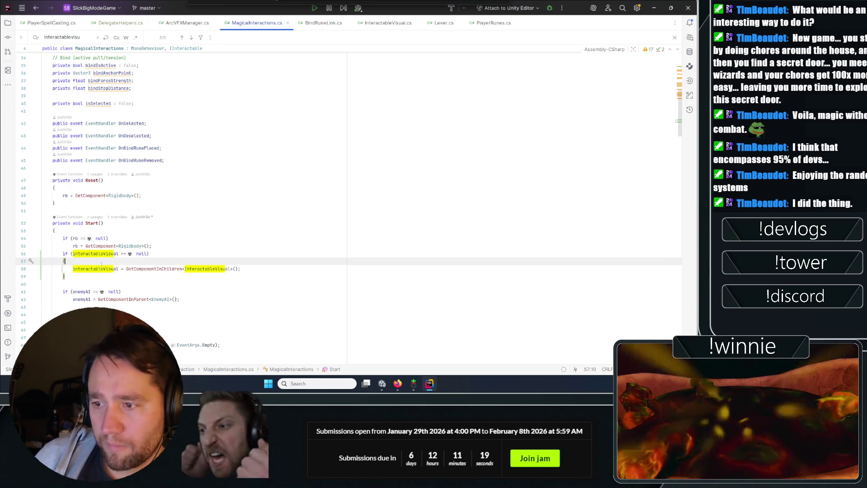
# - Change GetComponentInChildren to GetComponent<InteractableVisual>() inside the null check
pyautogui.click(141, 269)
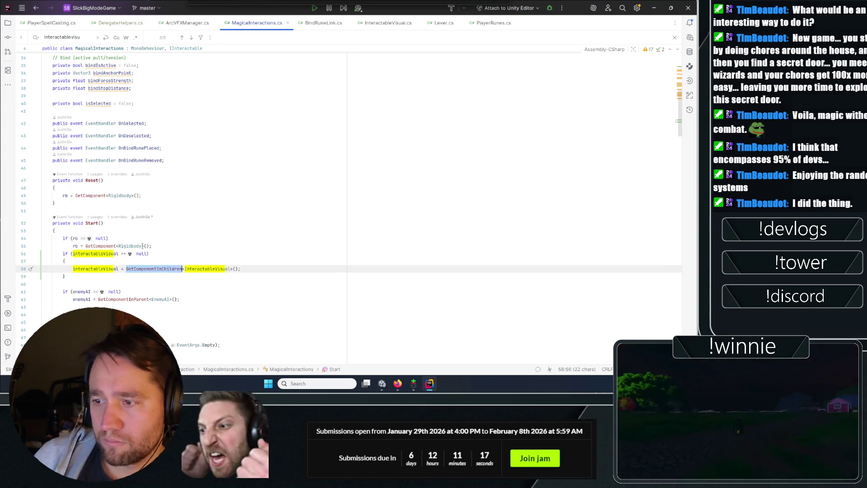
pyautogui.write('GetComp')
pyautogui.press('Return')
pyautogui.press('Up')
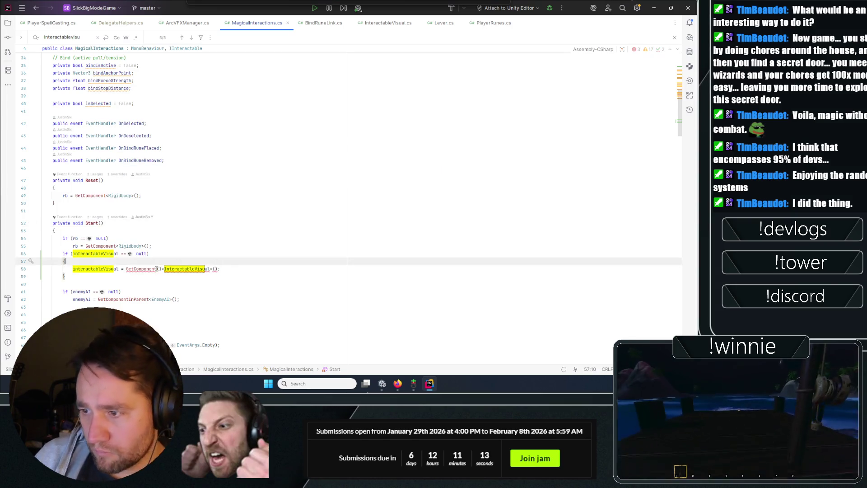
pyautogui.click(159, 269)
pyautogui.press('BackSpace')
pyautogui.press('BackSpace')
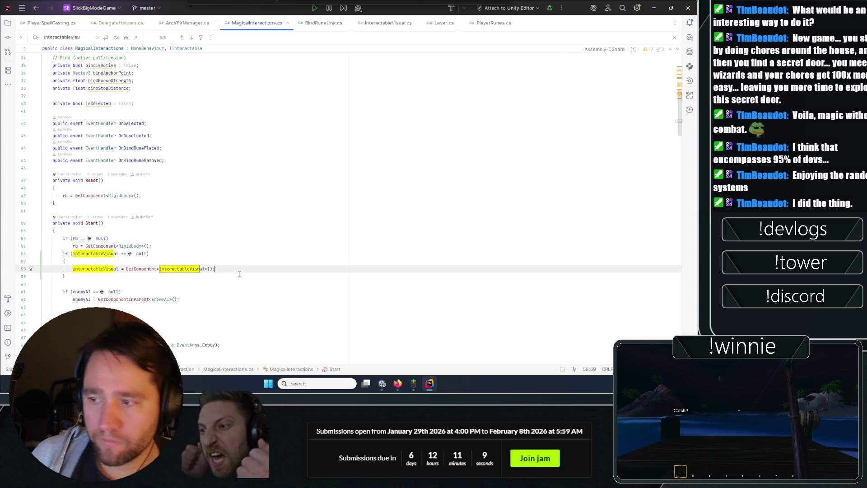
pyautogui.click(226, 254)
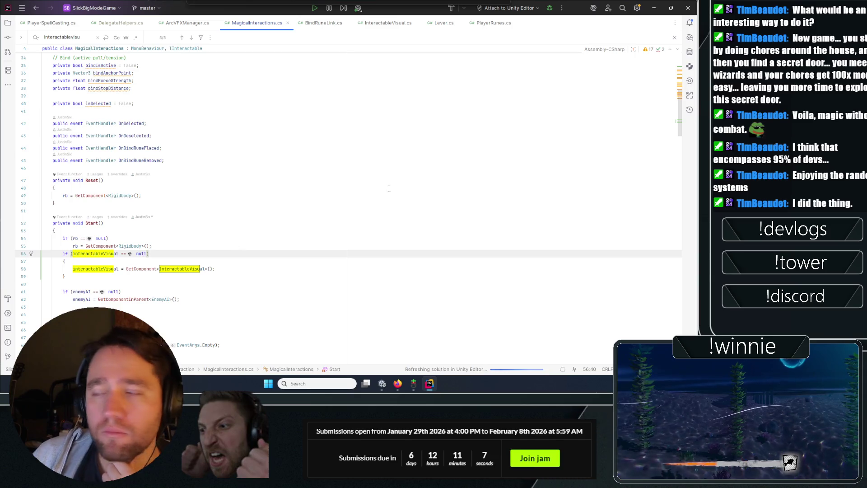
# - Open and close Rider's settings menu, then return focus to the code editor
pyautogui.click(638, 8)
pyautogui.click(258, 210)
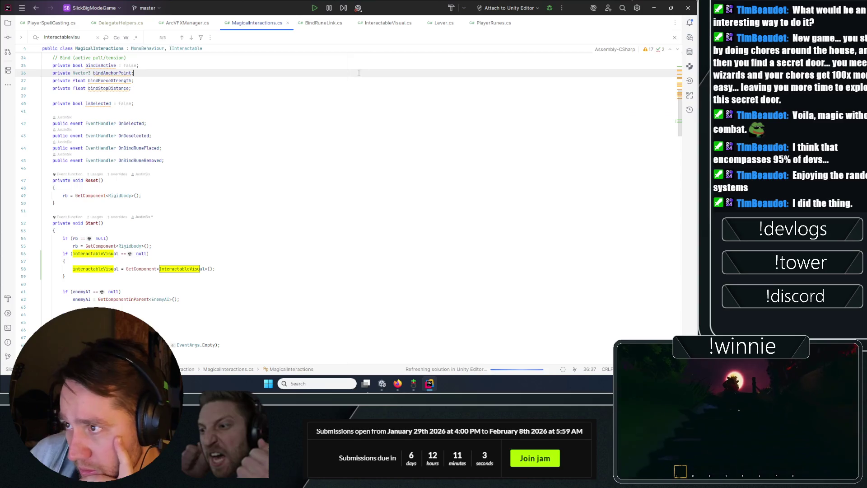
pyautogui.click(258, 211)
pyautogui.click(636, 8)
pyautogui.click(613, 24)
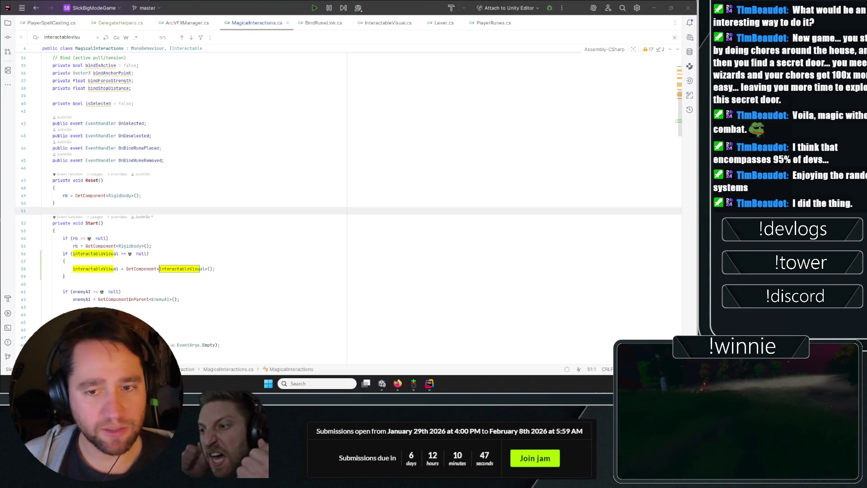
pyautogui.click(399, 135)
pyautogui.press('Down')
pyautogui.press('Down')
pyautogui.press('Down')
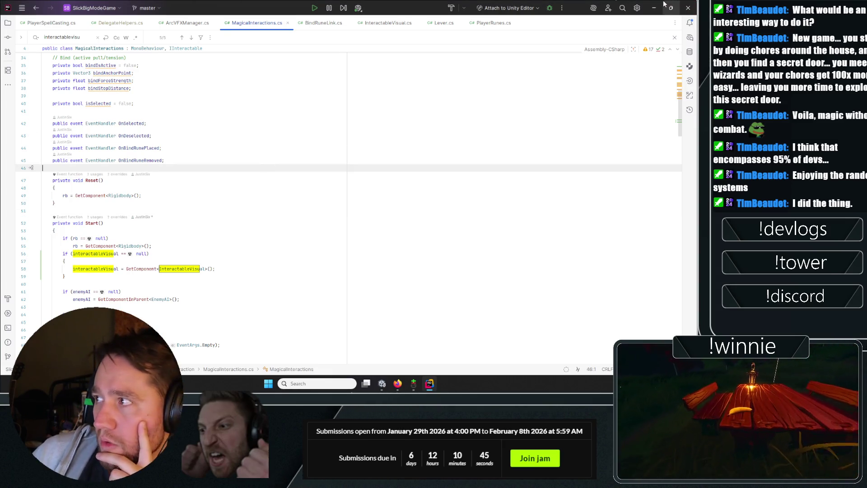
# - Start play mode in Unity and place bind runes on the wall square, barrel, boat and crate
pyautogui.click(653, 8)
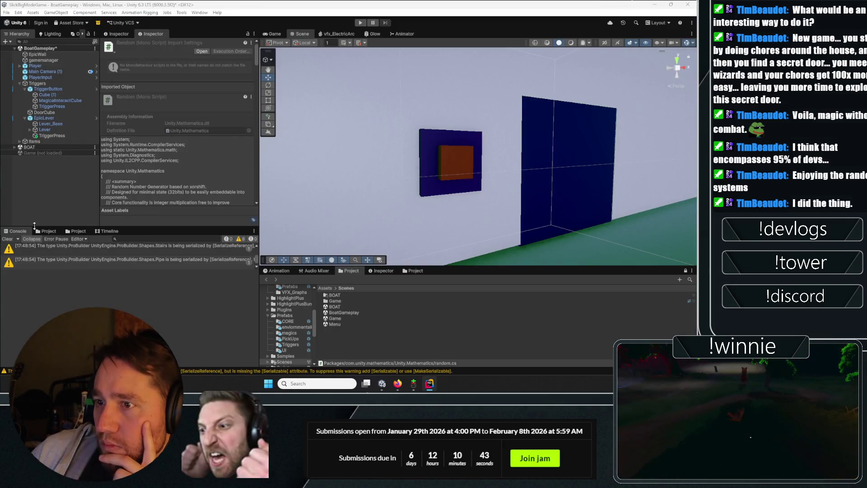
pyautogui.hotkey('ctrl', 'p')
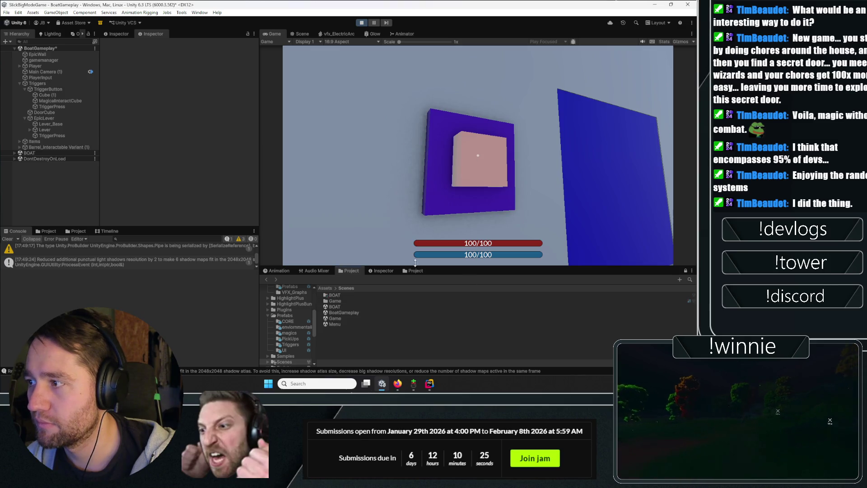
pyautogui.click(478, 156)
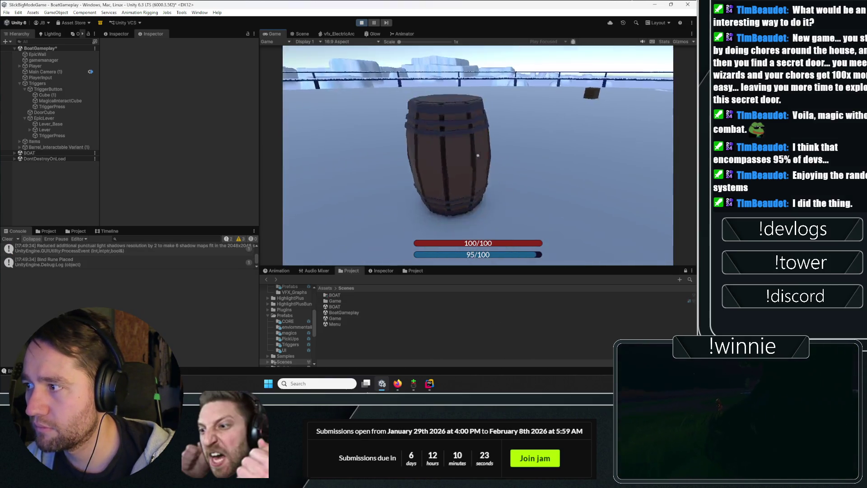
pyautogui.click(624, 88)
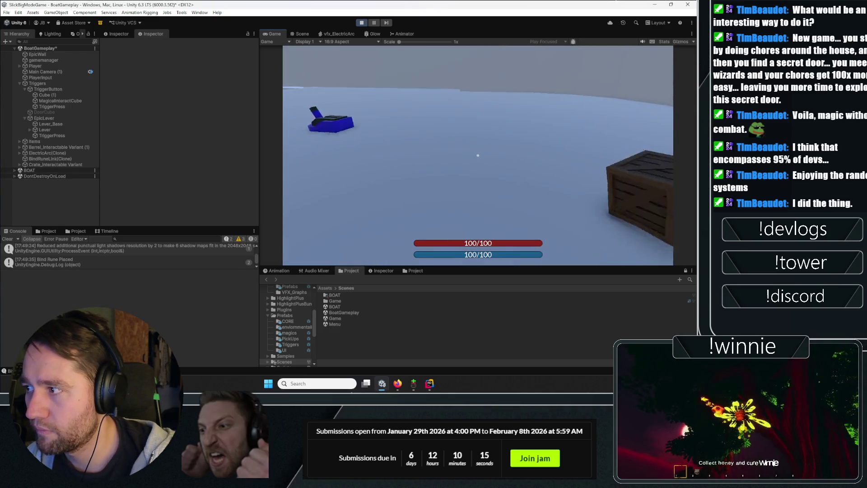
pyautogui.press('w')
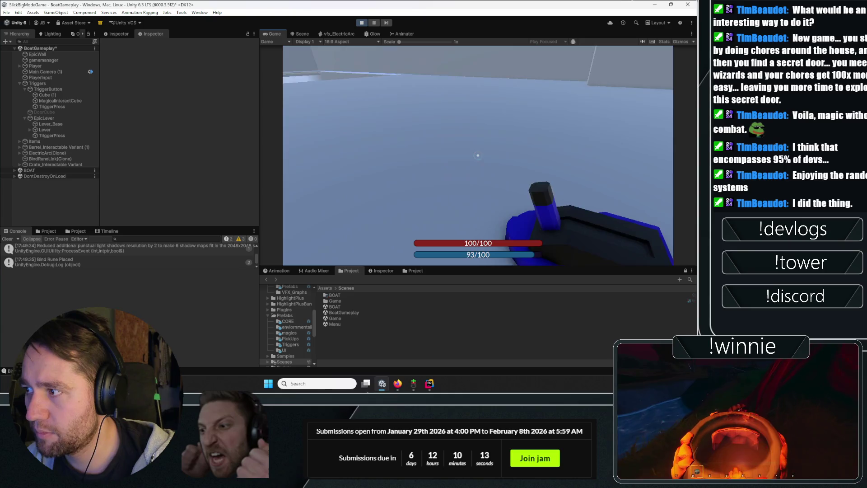
pyautogui.click(478, 155)
pyautogui.click(477, 155)
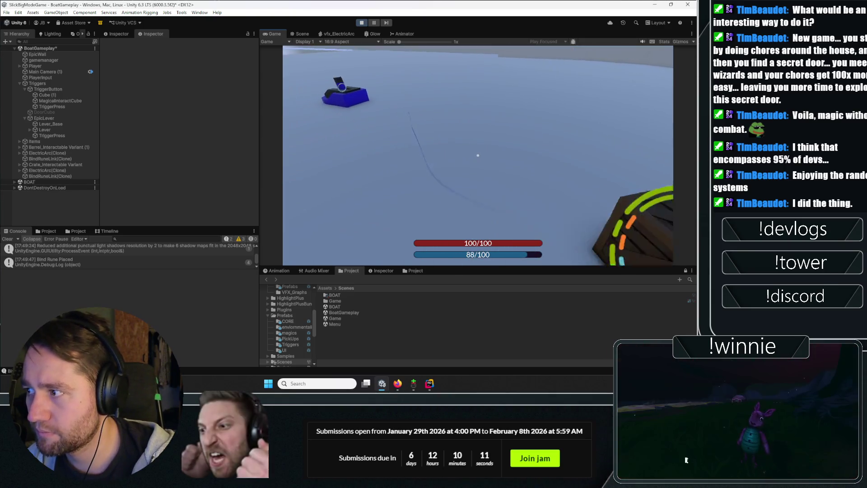
# - Remove a bind rune from a linked object, then re-cast one on the crate
pyautogui.rightClick(477, 155)
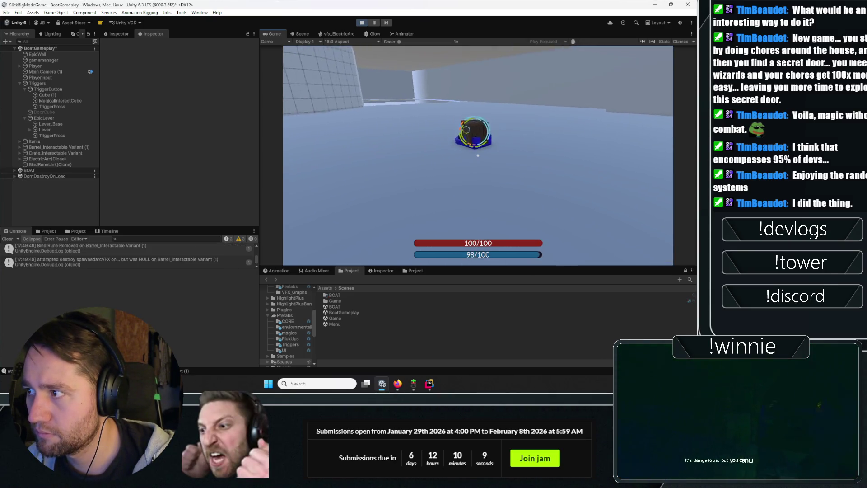
pyautogui.press('w')
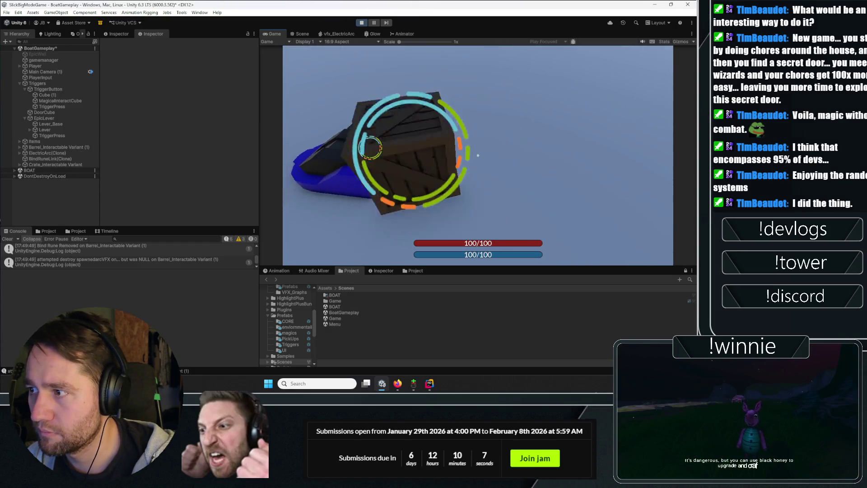
pyautogui.press('s')
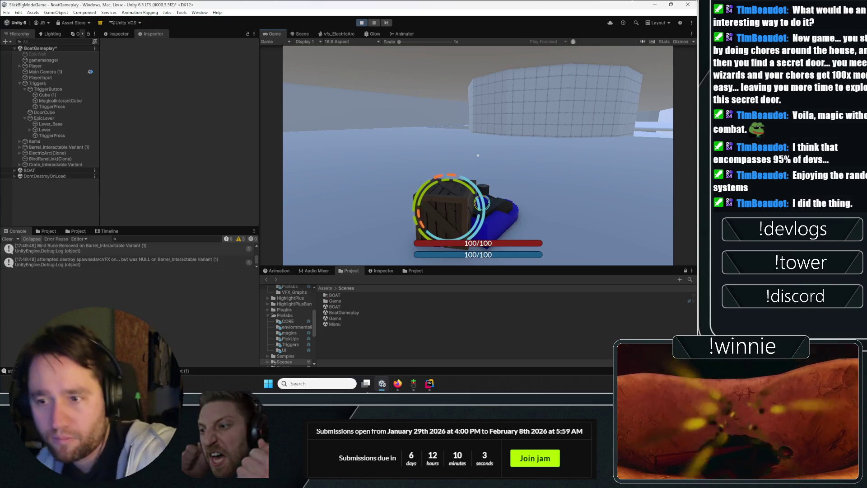
pyautogui.press('a')
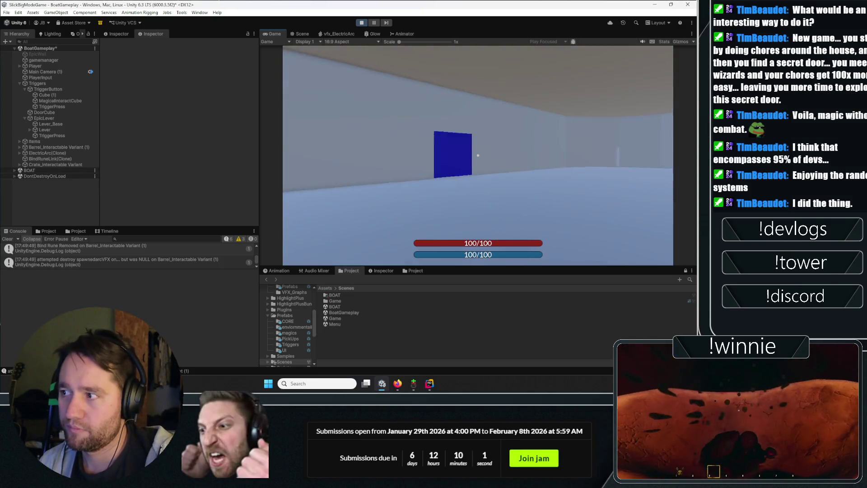
pyautogui.press('w')
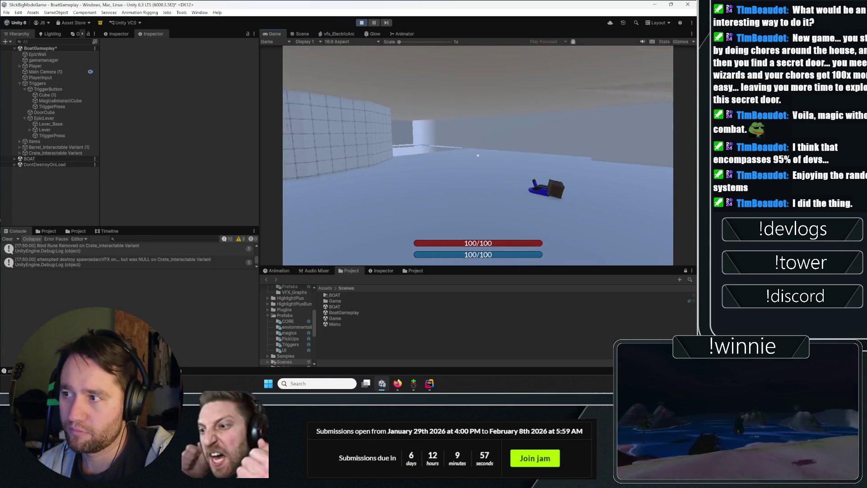
pyautogui.click(478, 155)
pyautogui.press('w')
pyautogui.click(478, 155)
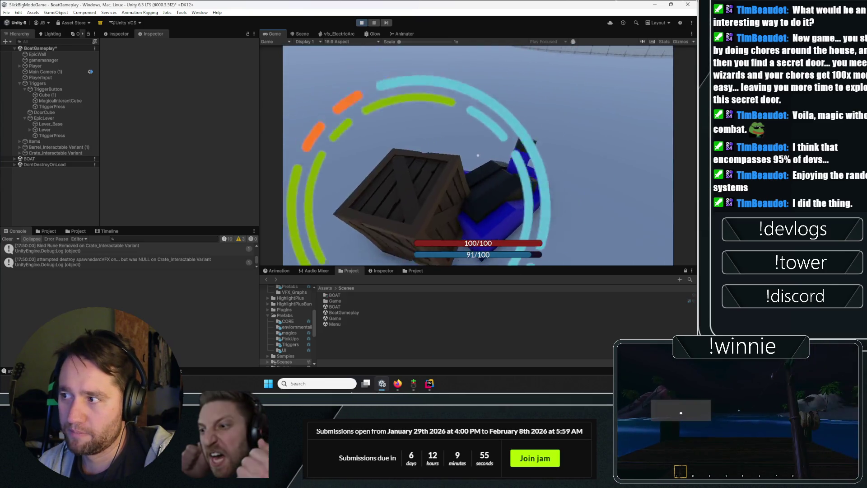
pyautogui.press('s')
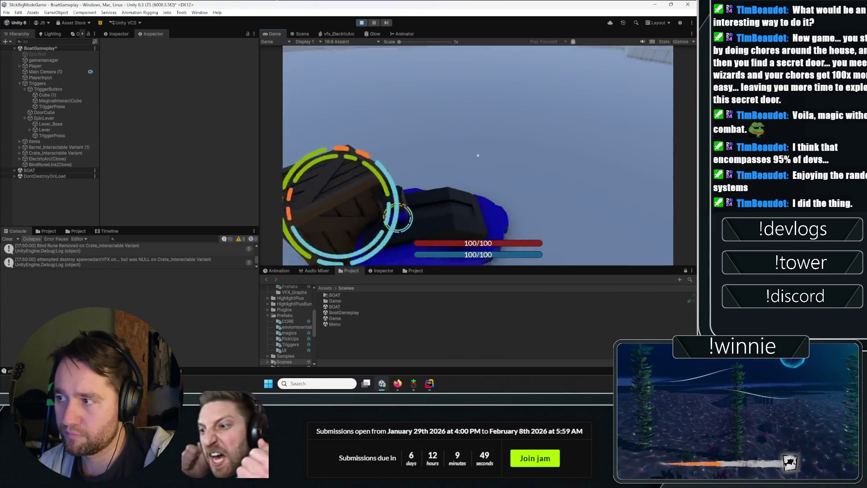
pyautogui.press('s')
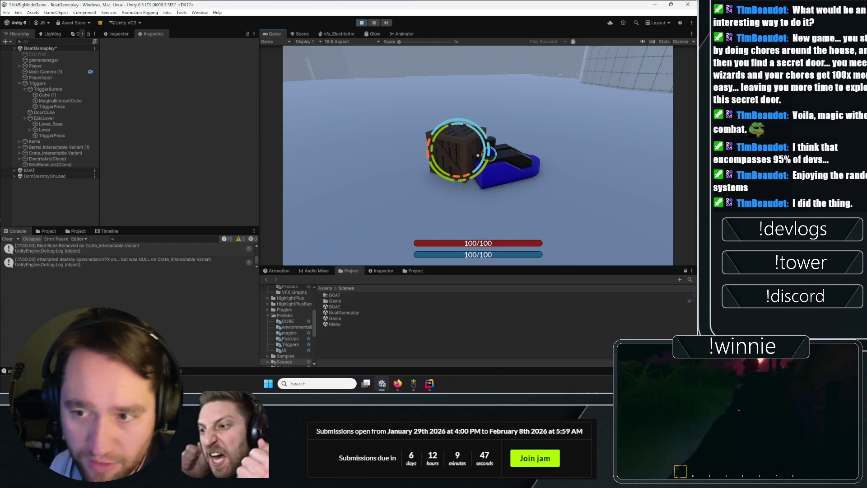
# - Walk the level, remove the lever's bind rune, pick up the crate, and stop the play test
pyautogui.press('w')
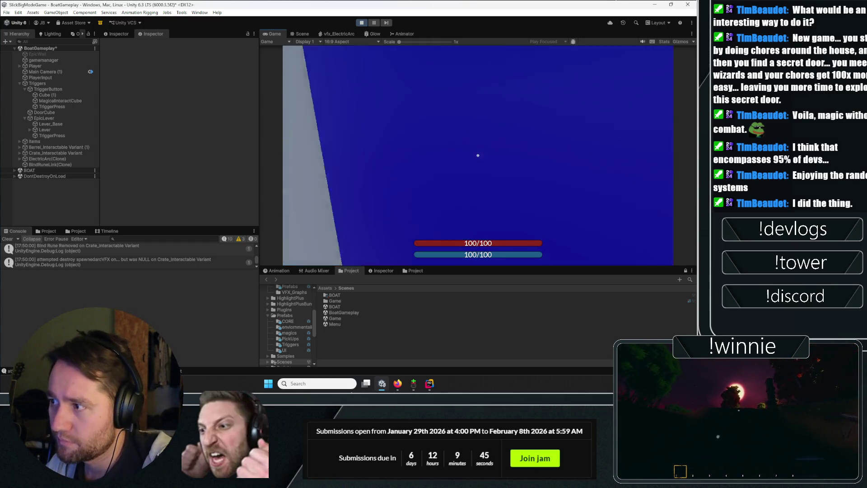
pyautogui.press('w')
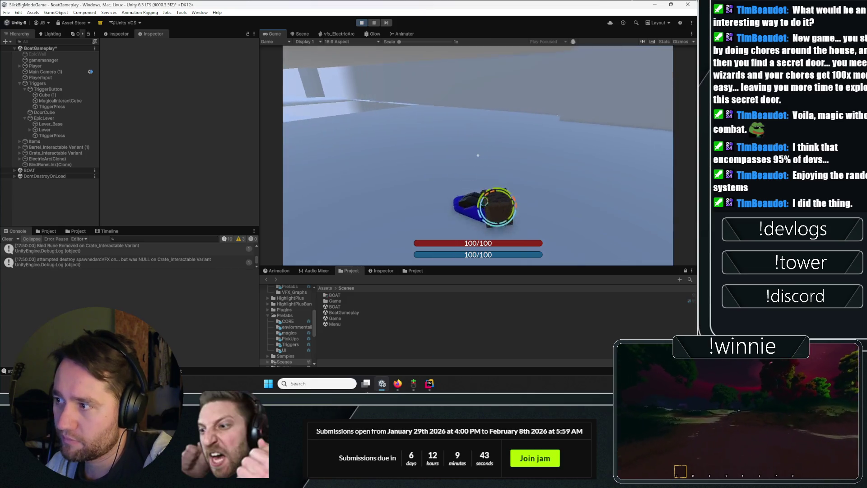
pyautogui.press('w')
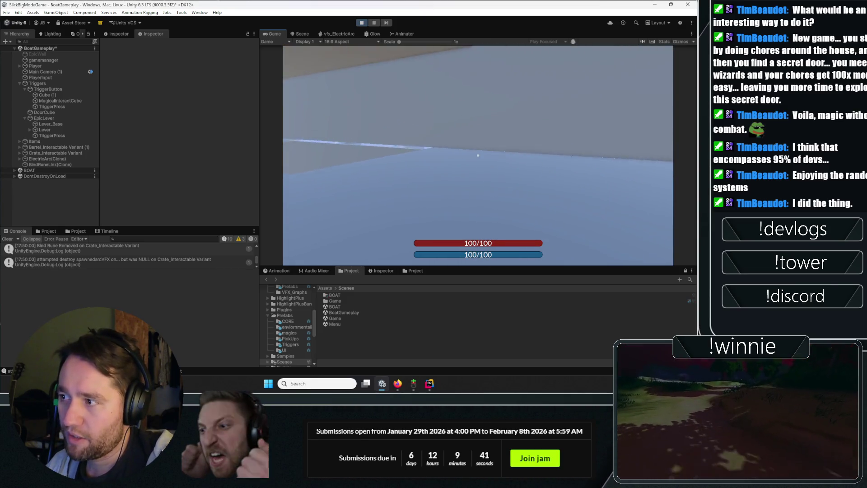
pyautogui.press('w')
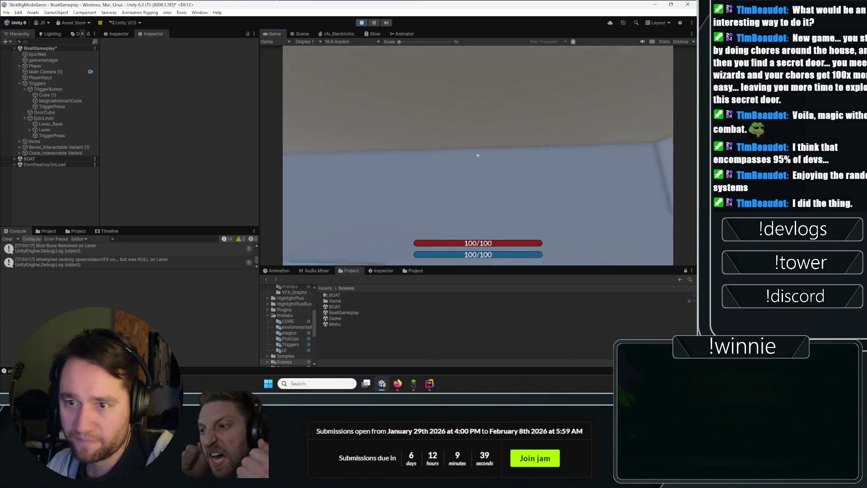
pyautogui.press('w')
pyautogui.press('Escape')
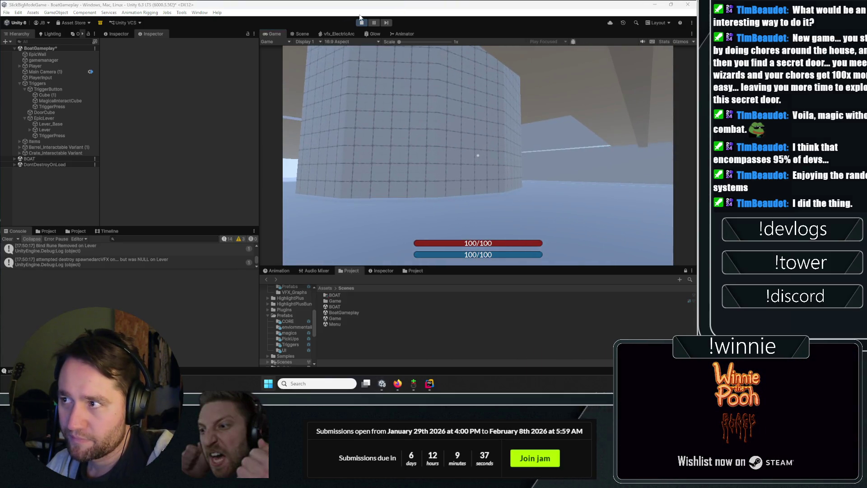
pyautogui.press('e')
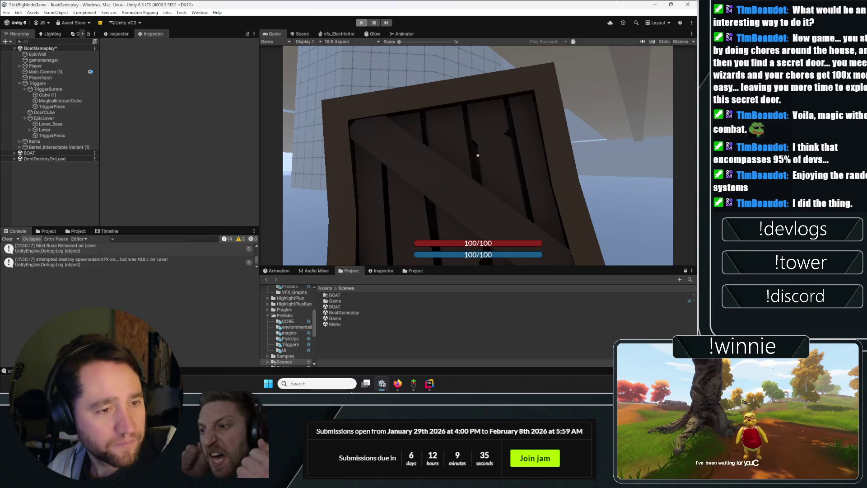
pyautogui.hotkey('ctrl', 'p')
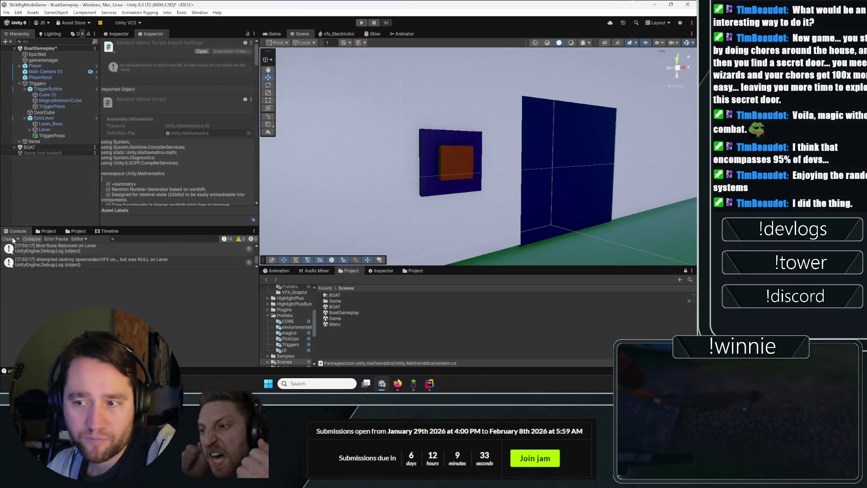
# - Clear the Console log and start a fresh play test
pyautogui.click(7, 239)
pyautogui.click(27, 209)
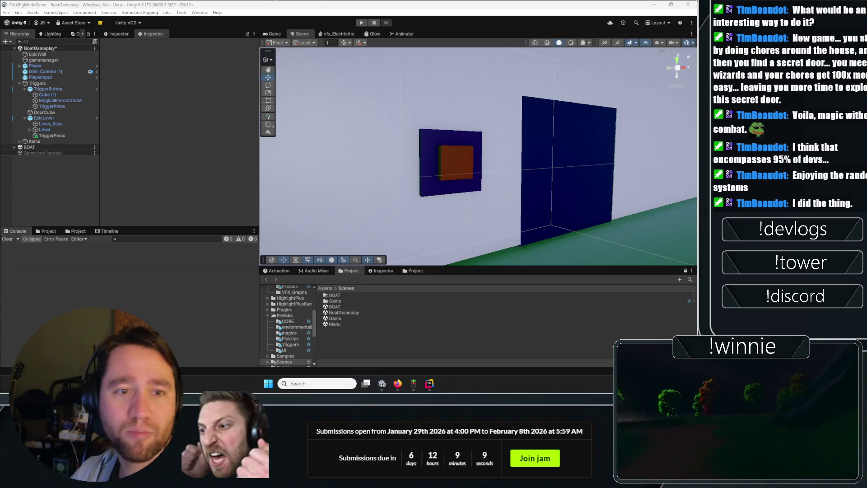
pyautogui.hotkey('ctrl', 'p')
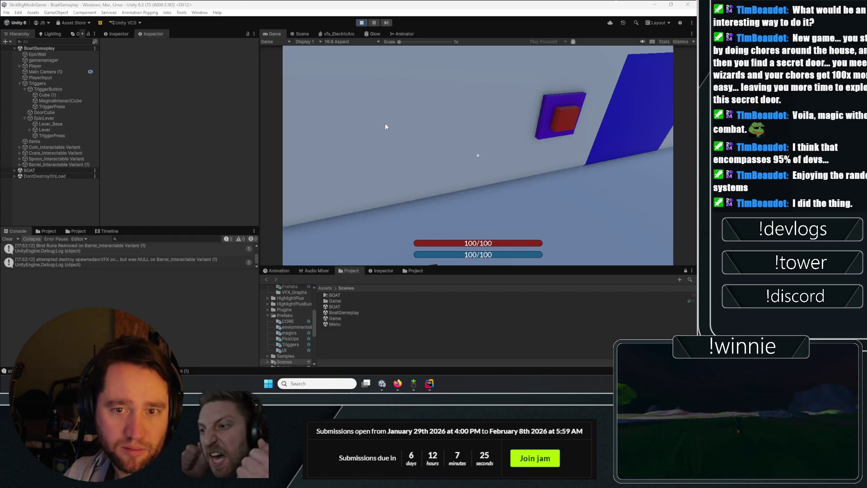
# - Pick up and drop the wooden crate, then drop the spoon onto the crate
pyautogui.click(385, 126)
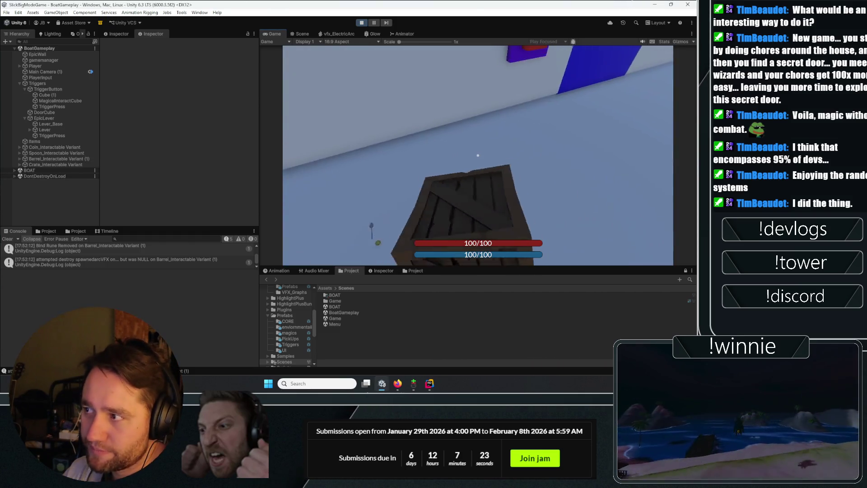
pyautogui.click(478, 155)
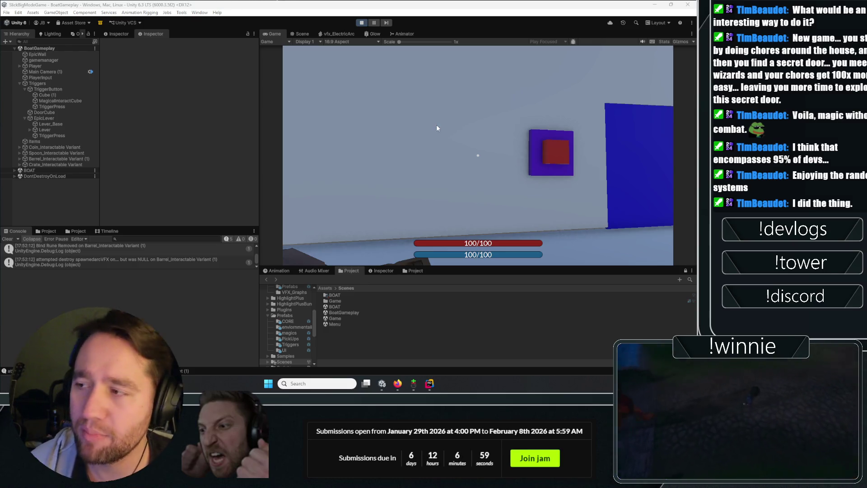
pyautogui.click(436, 124)
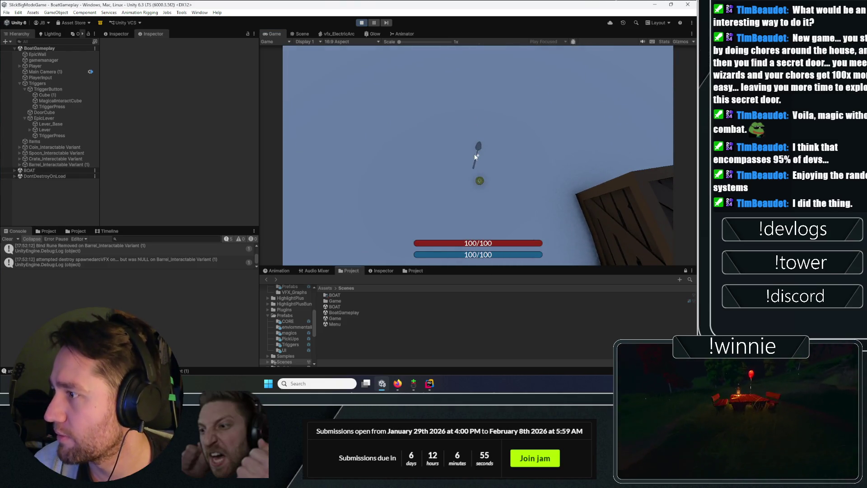
pyautogui.click(474, 153)
pyautogui.click(478, 155)
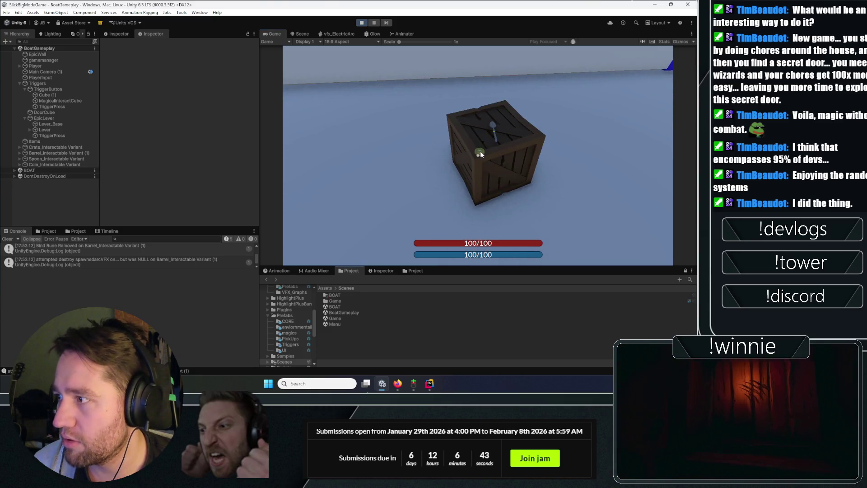
# - Maximize the Game view, magically carry the crate to the wall, lift the barrel, then stop playing
pyautogui.doubleClick(277, 33)
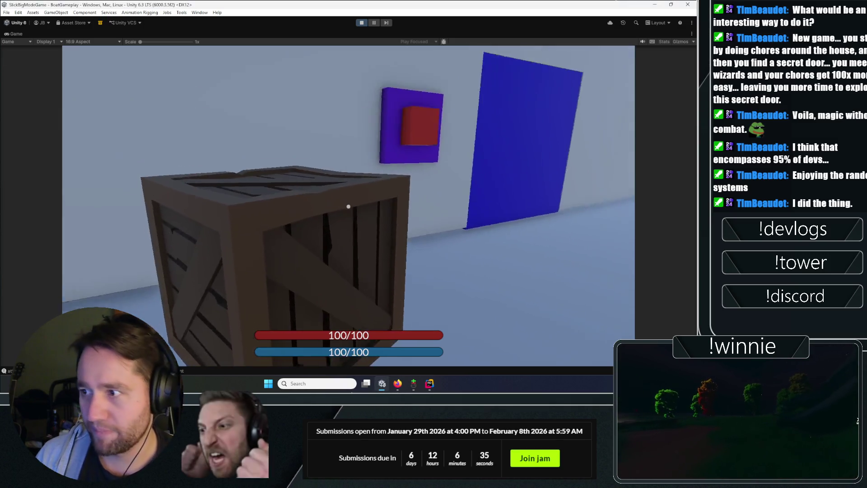
pyautogui.click(349, 206)
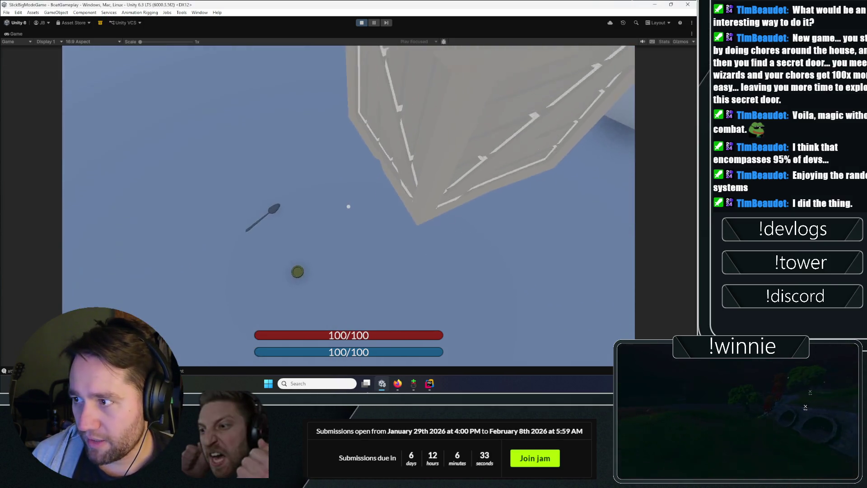
pyautogui.click(348, 207)
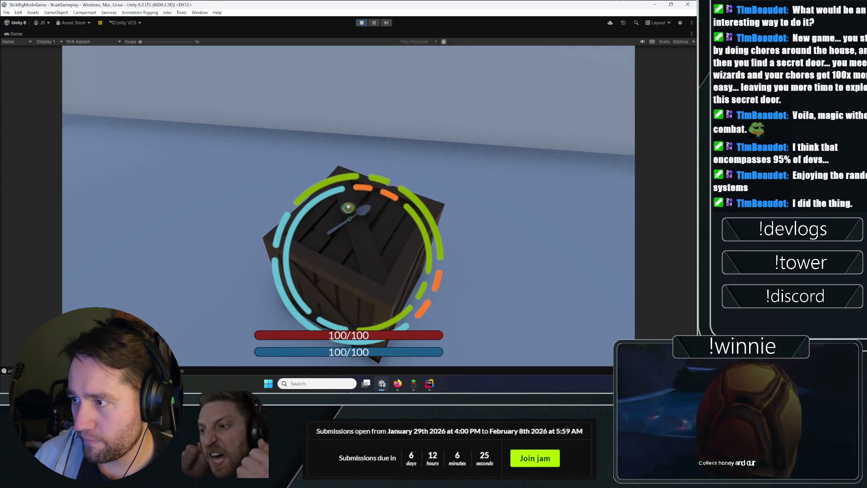
pyautogui.click(348, 207)
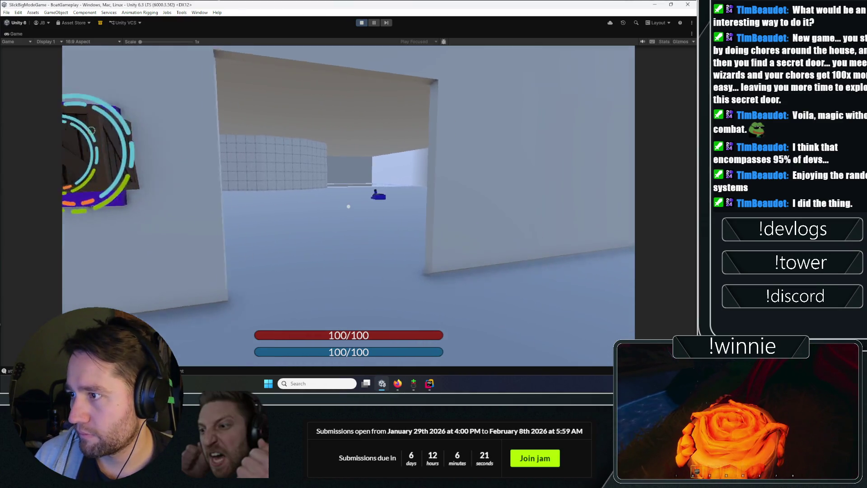
pyautogui.press('w')
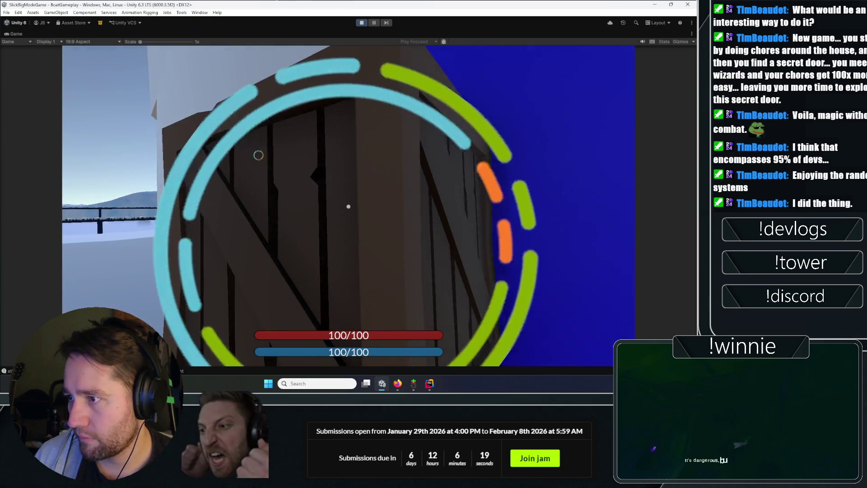
pyautogui.click(348, 206)
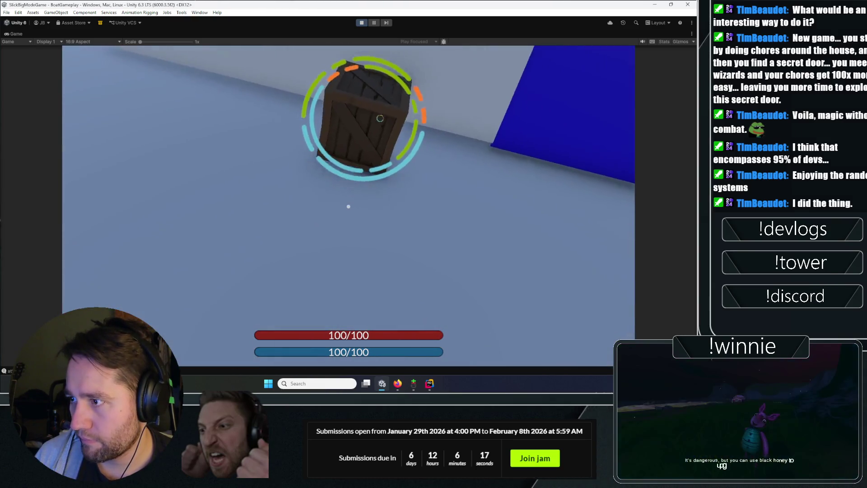
pyautogui.click(348, 206)
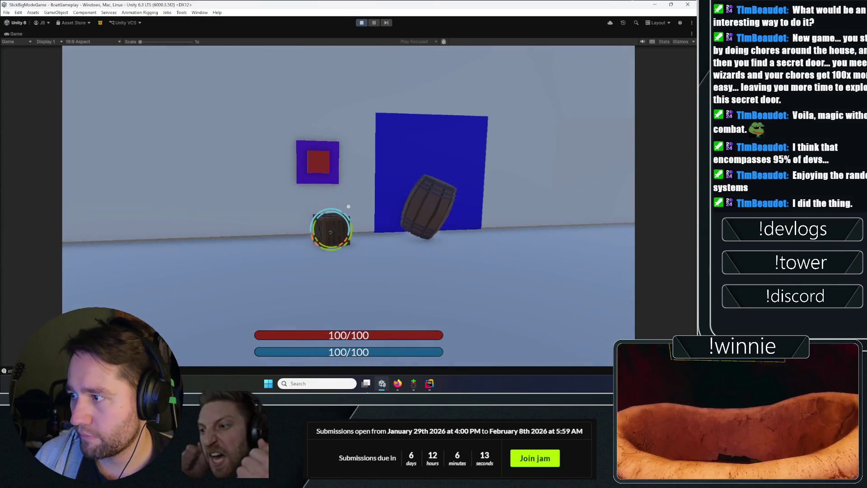
pyautogui.press('w')
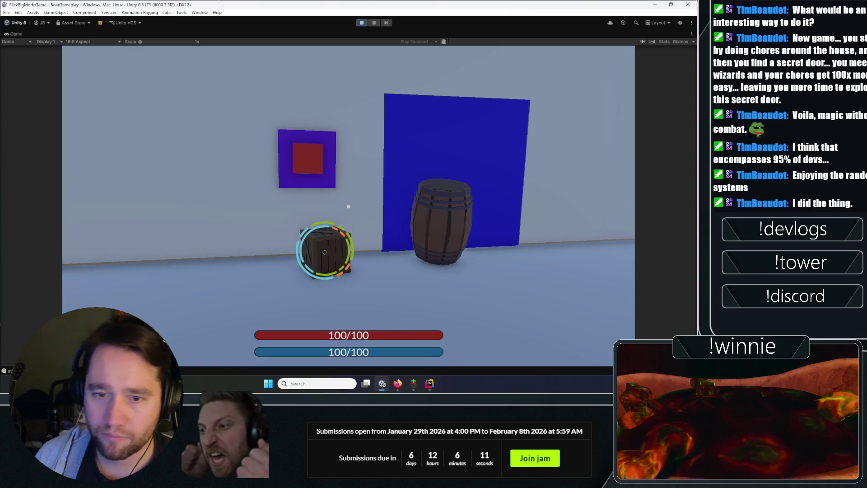
pyautogui.click(361, 23)
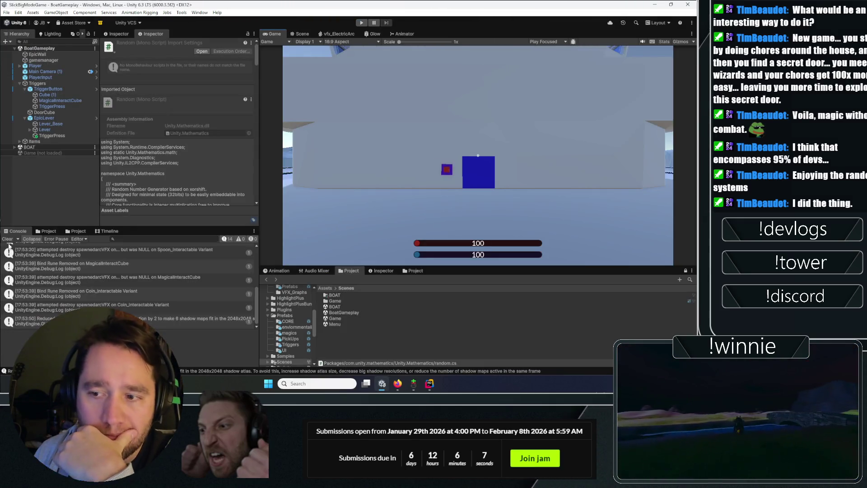
# - Clear the Console and bring up the game-ideas sticky note
pyautogui.click(7, 239)
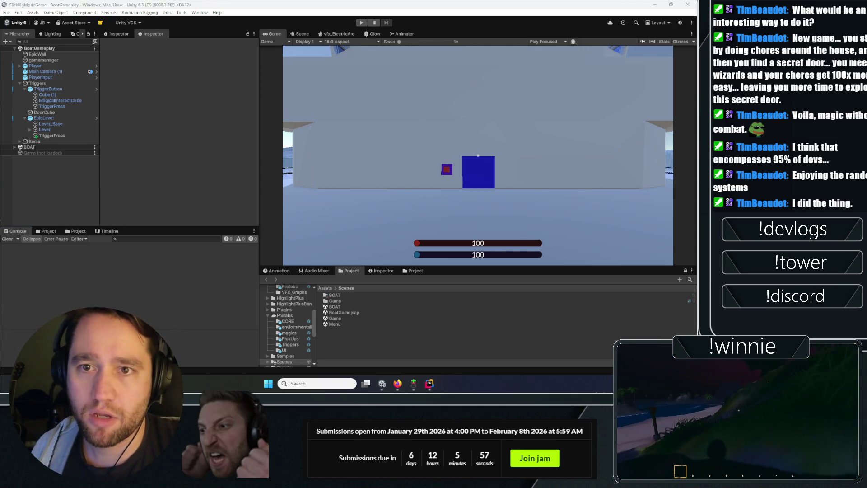
pyautogui.hotkey('alt', 'Tab')
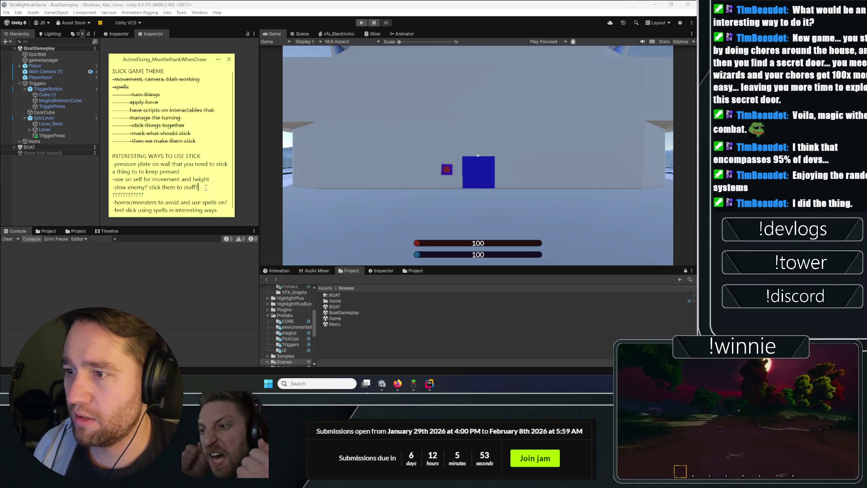
# - Highlight the pressure-plate idea lines, then place the cursor on the empty line below the list
pyautogui.moveTo(199, 187); pyautogui.dragTo(101, 163)
pyautogui.moveTo(210, 179)
pyautogui.mouseDown()
pyautogui.moveTo(108, 155)
pyautogui.moveTo(64, 163)
pyautogui.mouseUp()
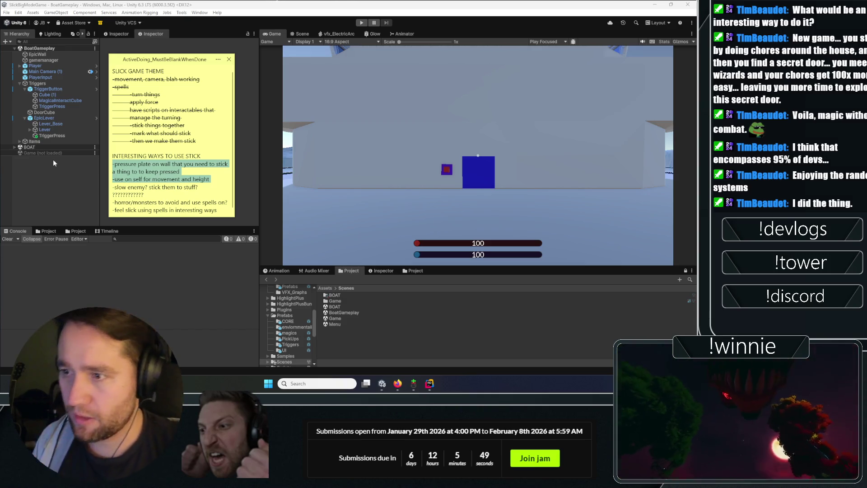
pyautogui.click(168, 196)
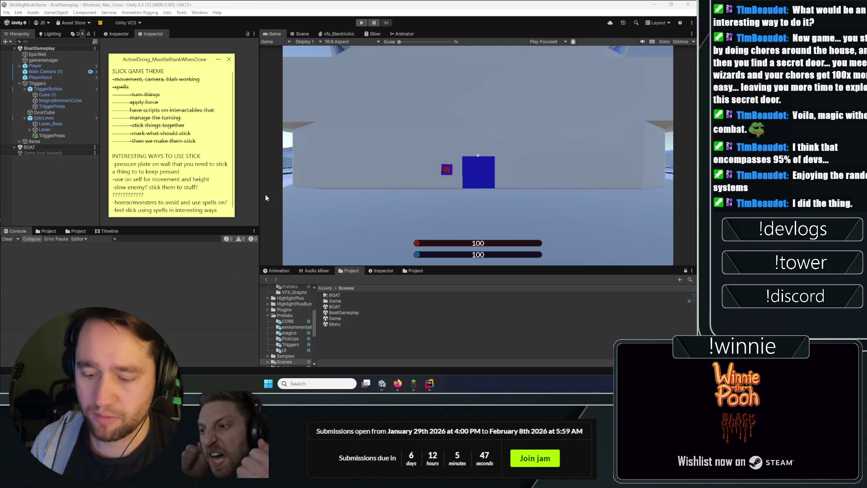
pyautogui.press('Down')
pyautogui.press('Down')
pyautogui.press('Down')
pyautogui.click(162, 187)
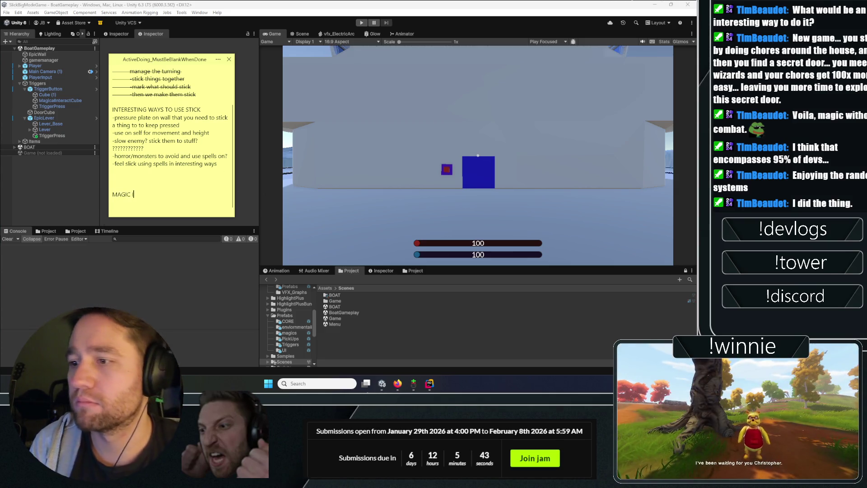
# - Write the MAGIC IMPROVEMENTS heading with bullets for rune mana levels, turning off spin and num-key runes
pyautogui.write('MPRO')
pyautogui.press('Return')
pyautogui.write('-can pul')
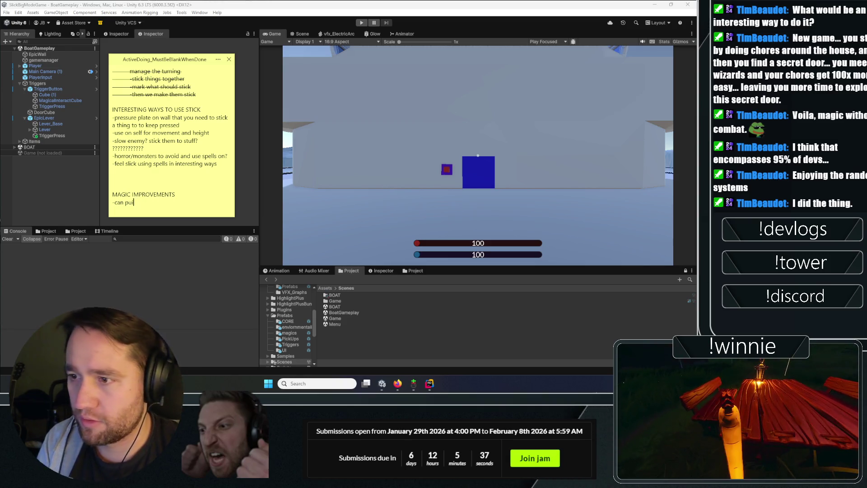
pyautogui.press('BackSpace')
pyautogui.press('BackSpace')
pyautogui.press('BackSpace')
pyautogui.write('t different levels of mana into runes')
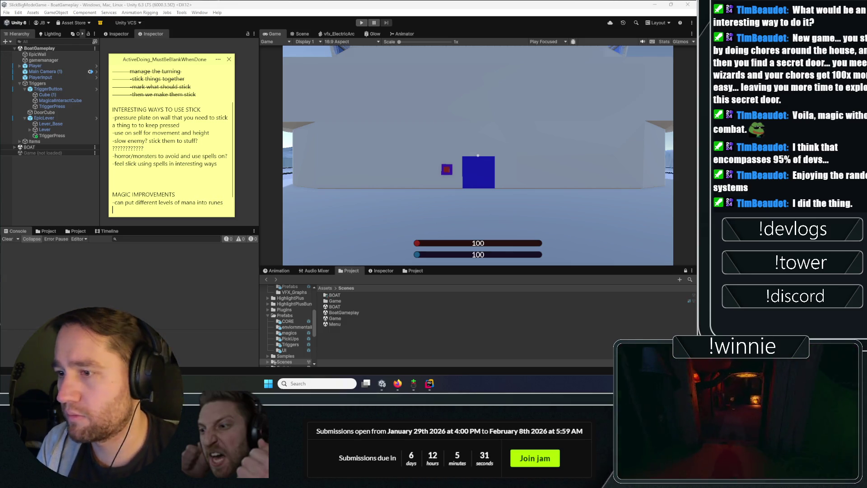
pyautogui.write('an turn o')
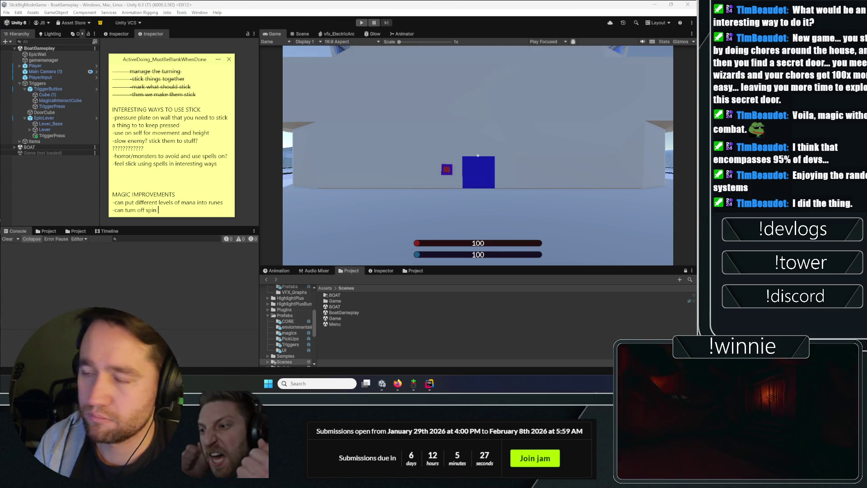
pyautogui.write('ff spin')
pyautogui.press('Return')
pyautogui.write('-bi')
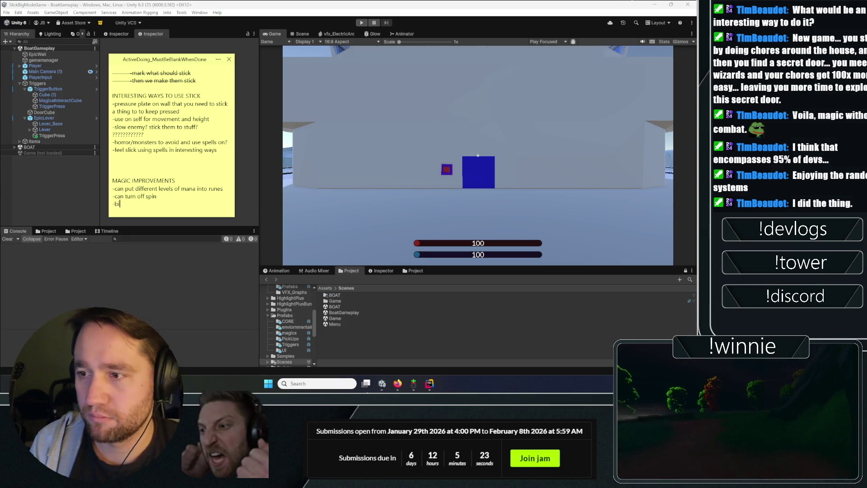
pyautogui.press('BackSpace')
pyautogui.press('BackSpace')
pyautogui.write('runes/')
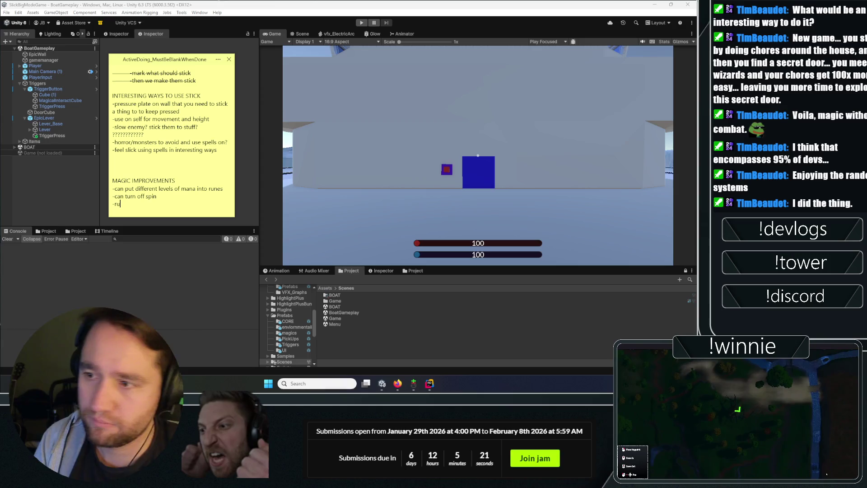
pyautogui.press('BackSpace')
pyautogui.press('BackSpace')
pyautogui.press('BackSpace')
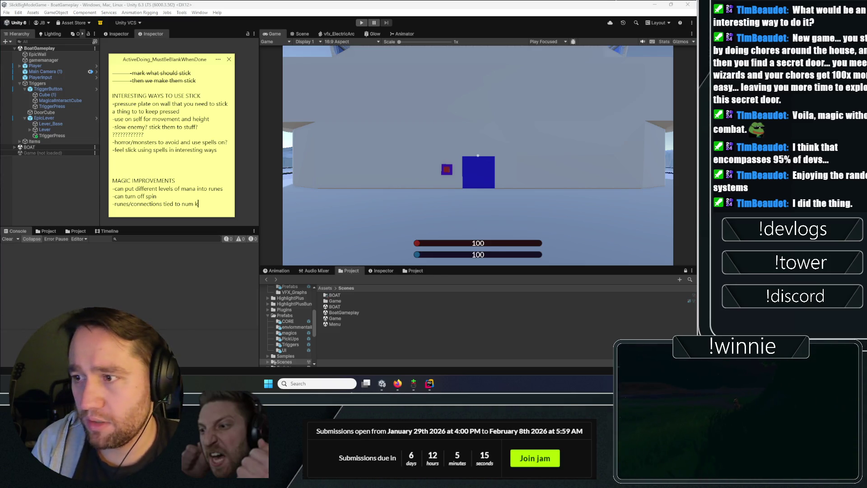
pyautogui.write('b')
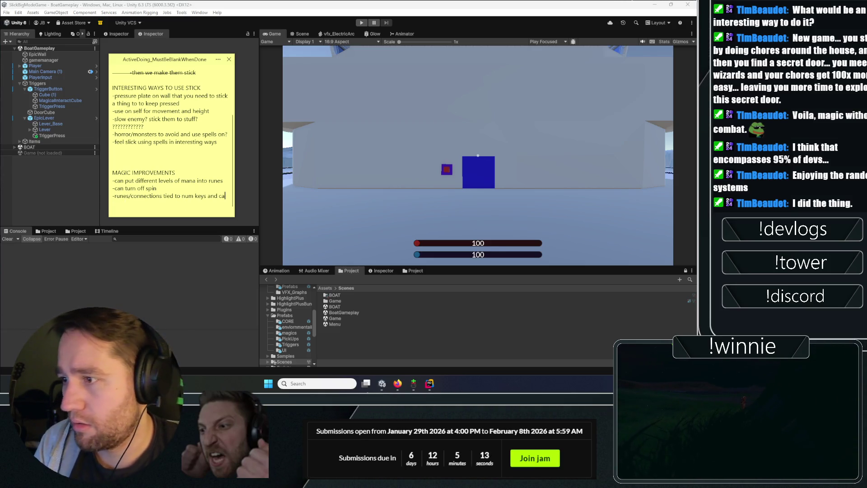
pyautogui.write('ed')
# - Add a bullet on weight/object size affecting pulling, with an indented 'also if they are rooted by another object'
pyautogui.press('Return')
pyautogui.write('-')
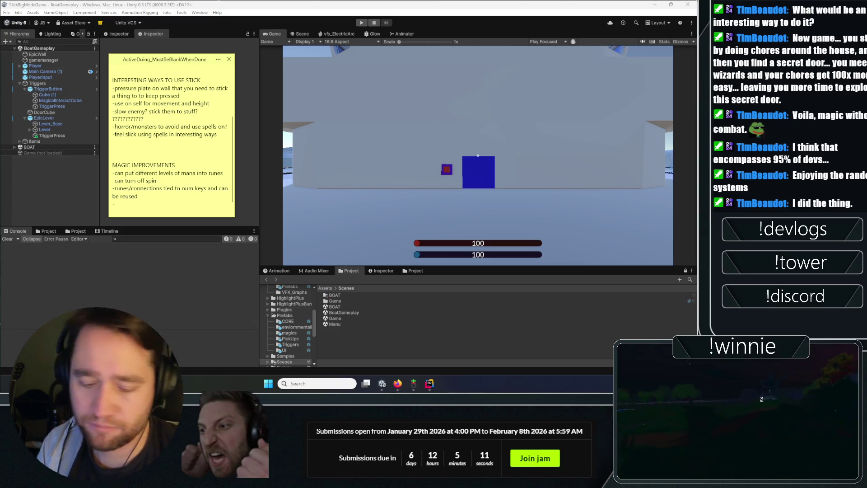
pyautogui.write('wie')
pyautogui.write('eight/o')
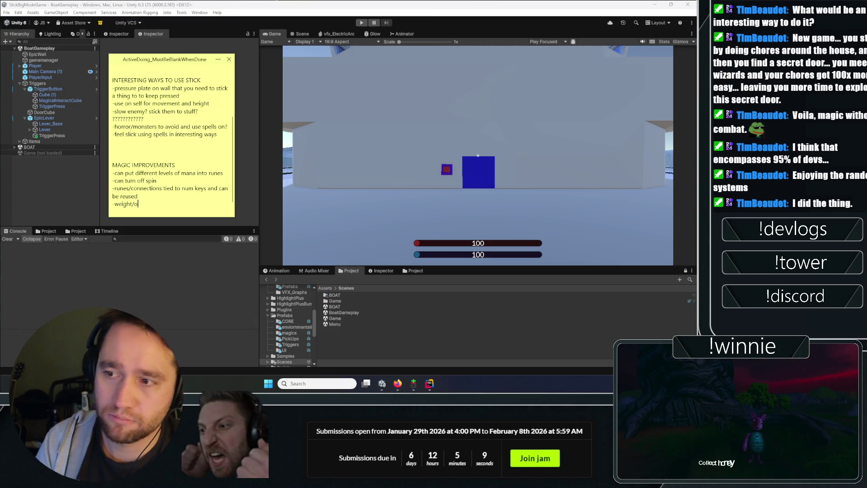
pyautogui.write('bject size effect ')
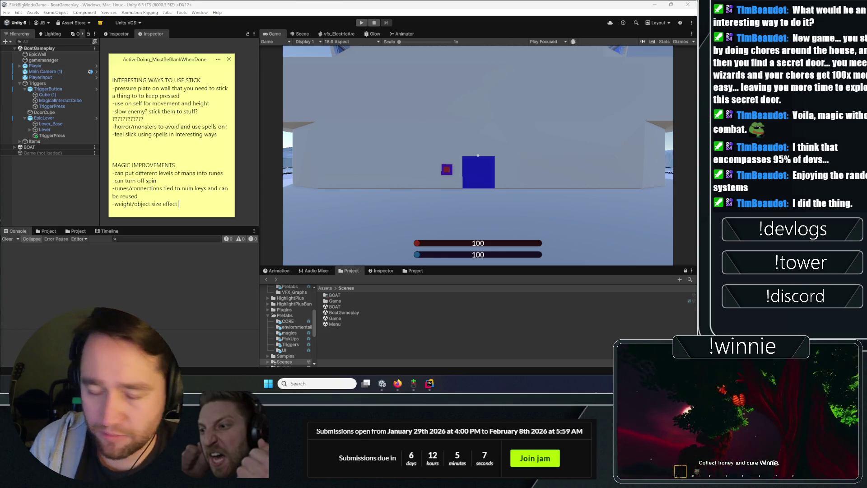
pyautogui.write('how they pulled')
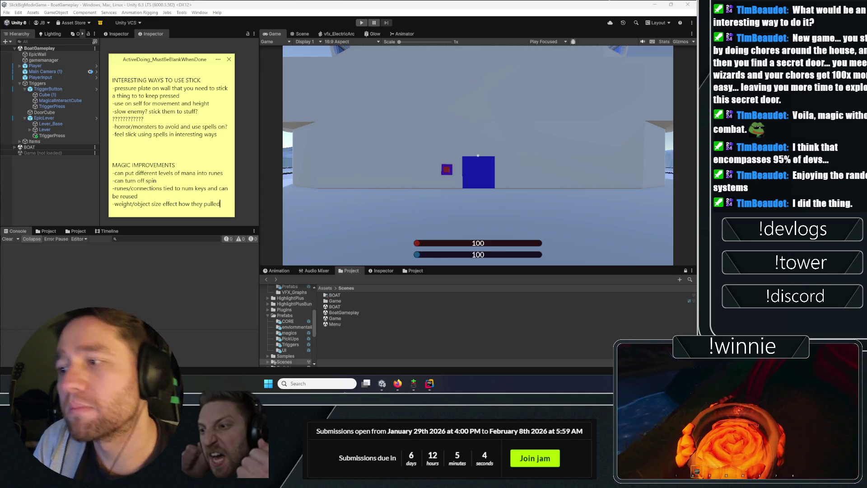
pyautogui.press('Return')
pyautogui.write('-')
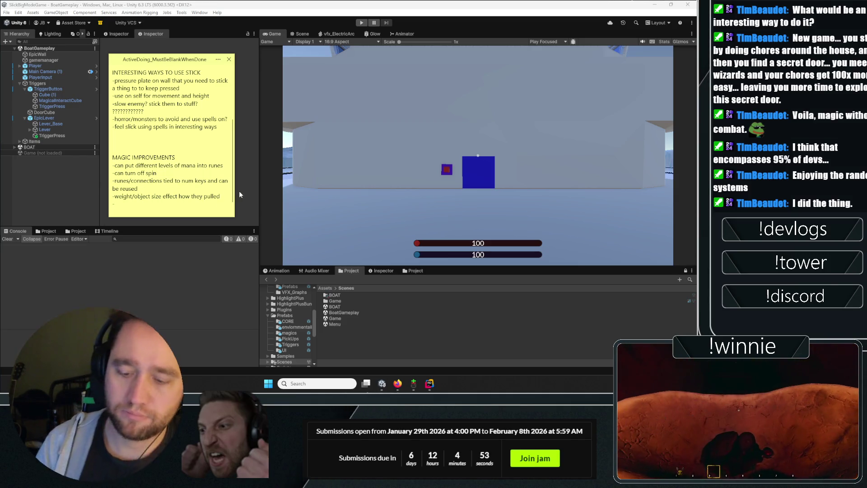
pyautogui.press('Return')
pyautogui.press('Tab')
pyautogui.write('-also if they are rooted ')
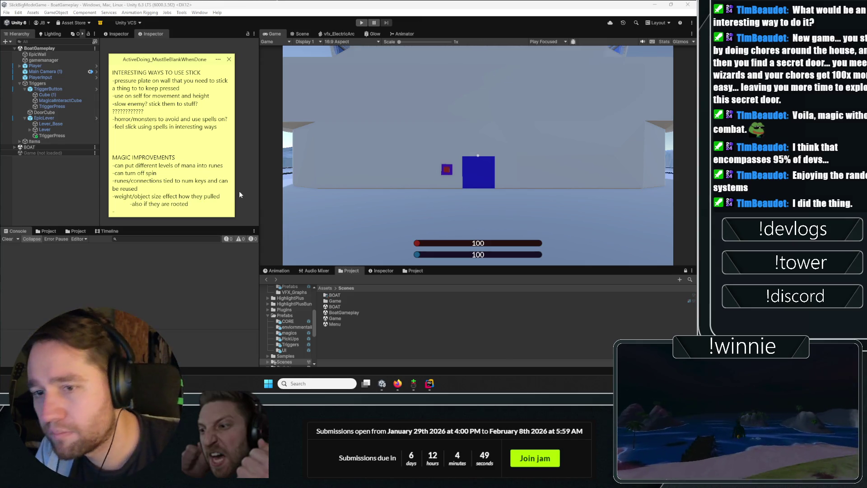
pyautogui.write('by another objec')
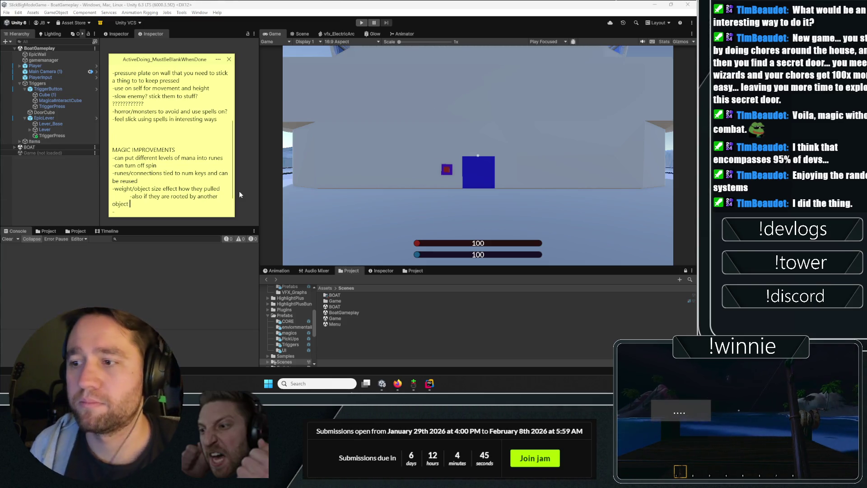
pyautogui.write('t')
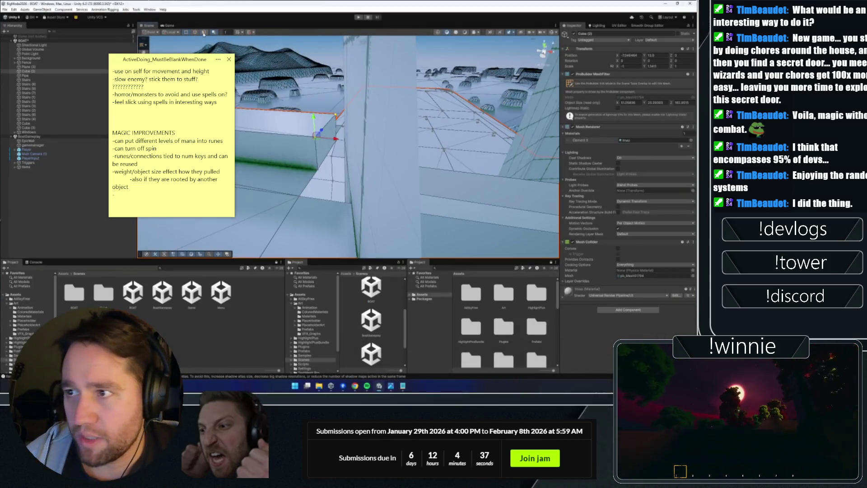
# - Orbit to the wall ledge and delete its small end face with Delete Faces
pyautogui.scroll(10, 435, 100)
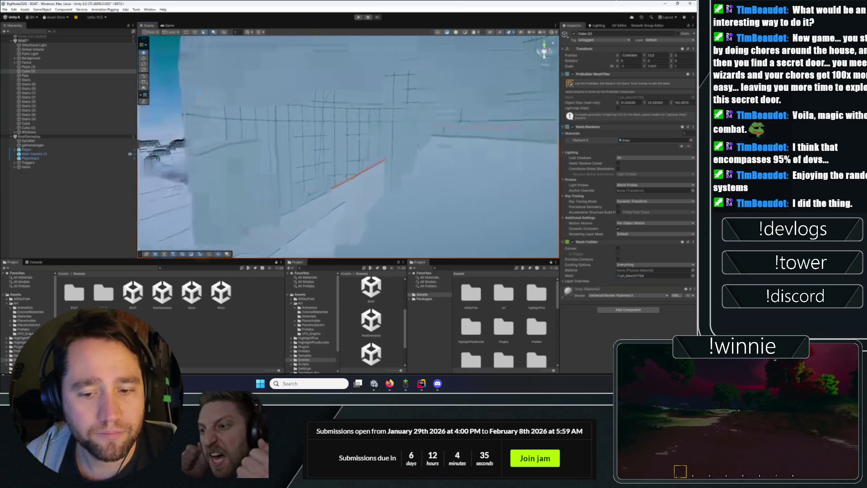
pyautogui.scroll(-5, 435, 99)
pyautogui.moveTo(434, 100)
pyautogui.mouseDown()
pyautogui.moveTo(288, 158)
pyautogui.moveTo(390, 117)
pyautogui.moveTo(407, 154)
pyautogui.moveTo(333, 115)
pyautogui.mouseUp()
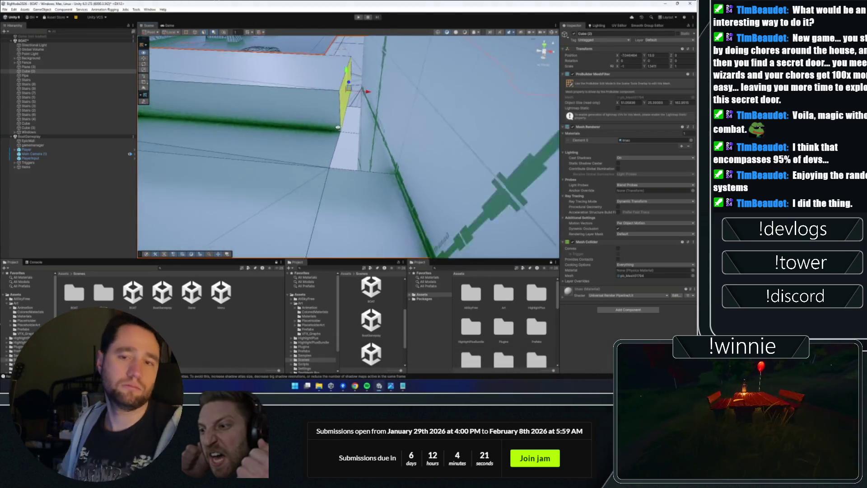
pyautogui.rightClick(333, 163)
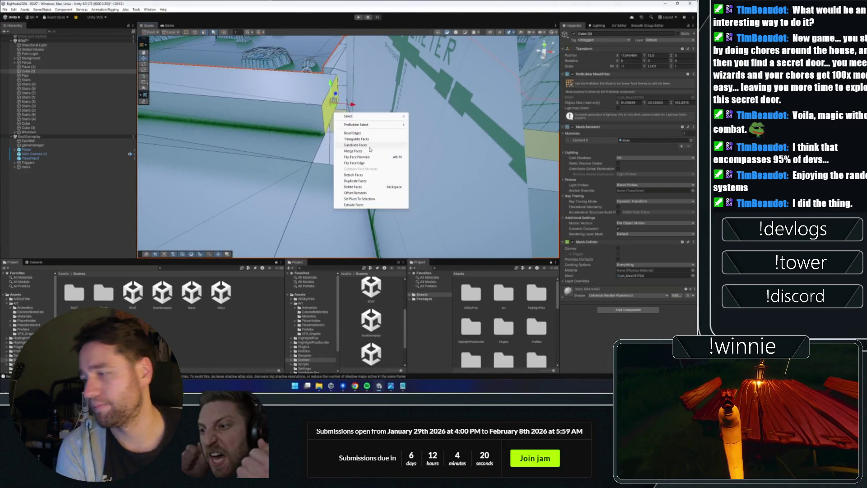
pyautogui.click(358, 187)
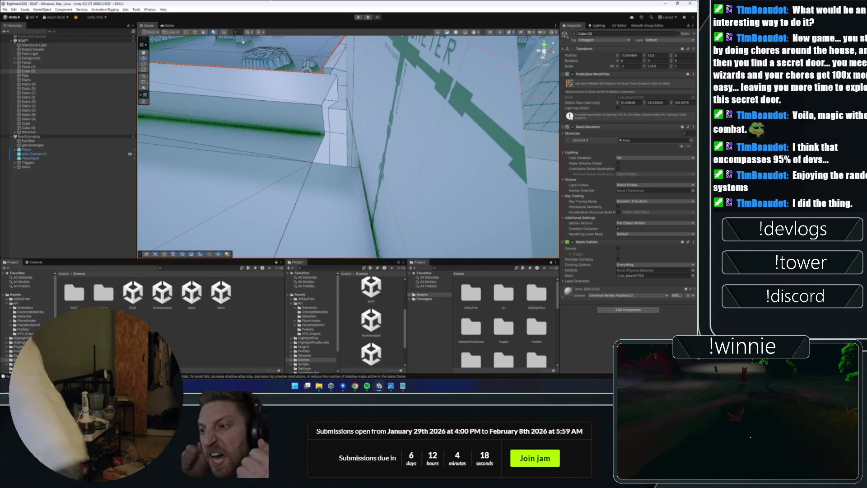
# - Select the ledge corner element and frame the view on the selected cube
pyautogui.click(316, 154)
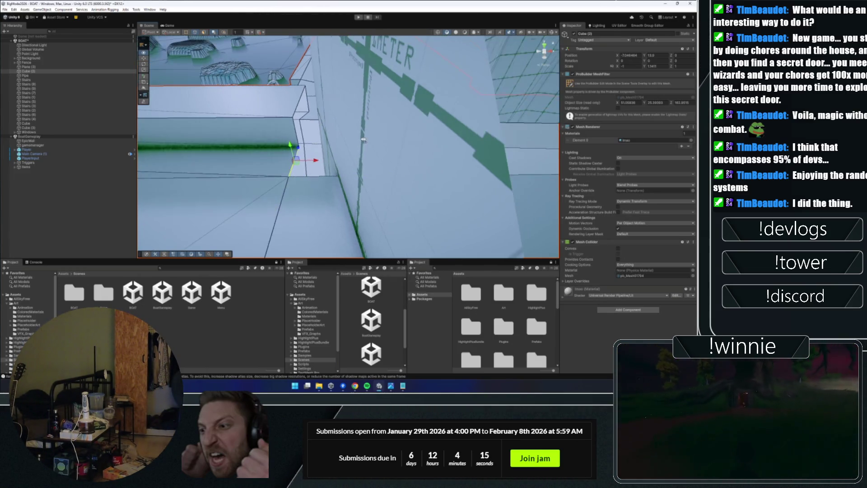
pyautogui.moveTo(363, 139)
pyautogui.mouseDown()
pyautogui.moveTo(342, 147)
pyautogui.moveTo(381, 155)
pyautogui.moveTo(333, 185)
pyautogui.moveTo(305, 156)
pyautogui.moveTo(461, 147)
pyautogui.mouseUp()
pyautogui.rightClick(400, 154)
pyautogui.click(429, 190)
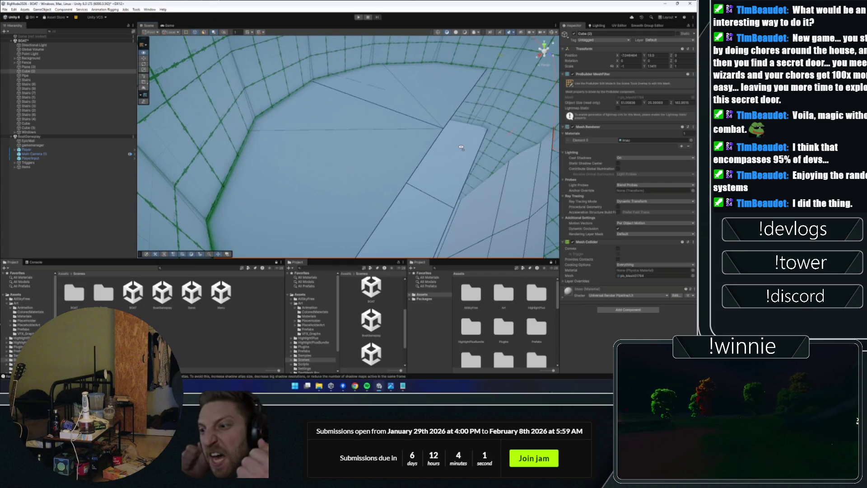
# - Join the selected ledge edges with Connect Edges and orbit in to inspect the new vertices
pyautogui.moveTo(461, 147)
pyautogui.mouseDown()
pyautogui.moveTo(296, 128)
pyautogui.moveTo(288, 136)
pyautogui.moveTo(305, 141)
pyautogui.mouseUp()
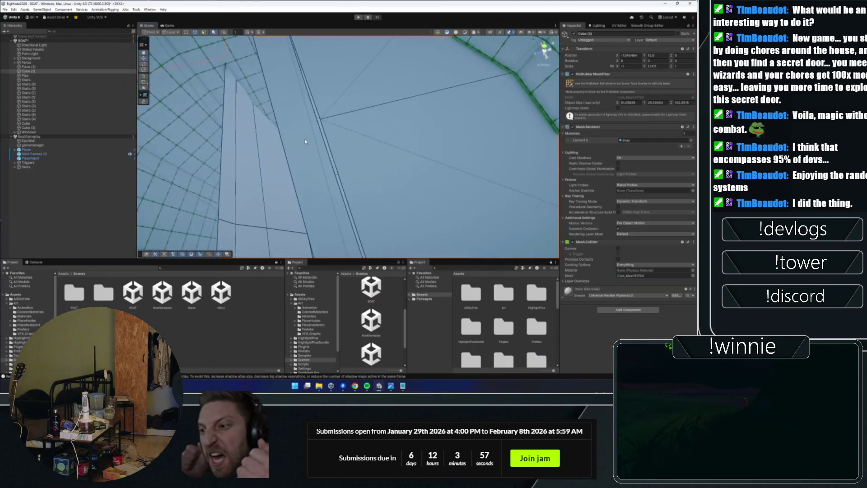
pyautogui.rightClick(298, 182)
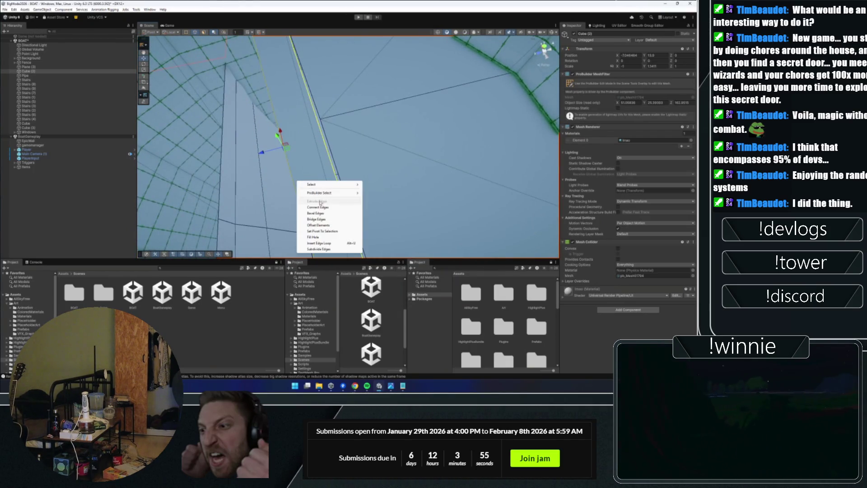
pyautogui.click(319, 208)
pyautogui.moveTo(319, 208)
pyautogui.mouseDown()
pyautogui.moveTo(222, 62)
pyautogui.moveTo(253, 100)
pyautogui.moveTo(316, 140)
pyautogui.mouseUp()
pyautogui.scroll(-2, 270, 115)
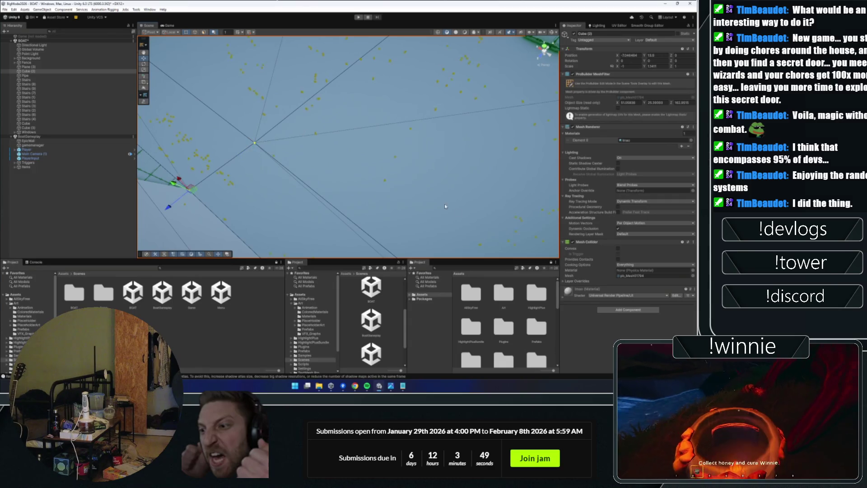
pyautogui.scroll(-2, 354, 163)
pyautogui.moveTo(354, 162)
pyautogui.mouseDown()
pyautogui.moveTo(430, 164)
pyautogui.moveTo(417, 137)
pyautogui.moveTo(201, 42)
pyautogui.mouseUp()
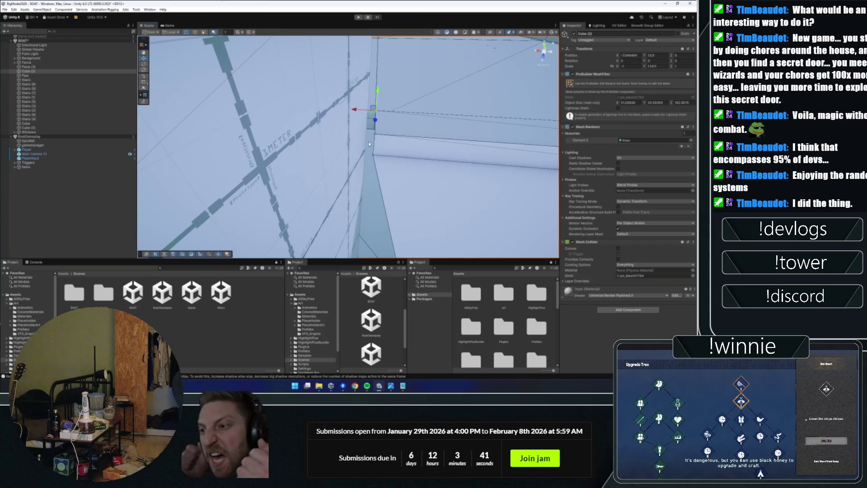